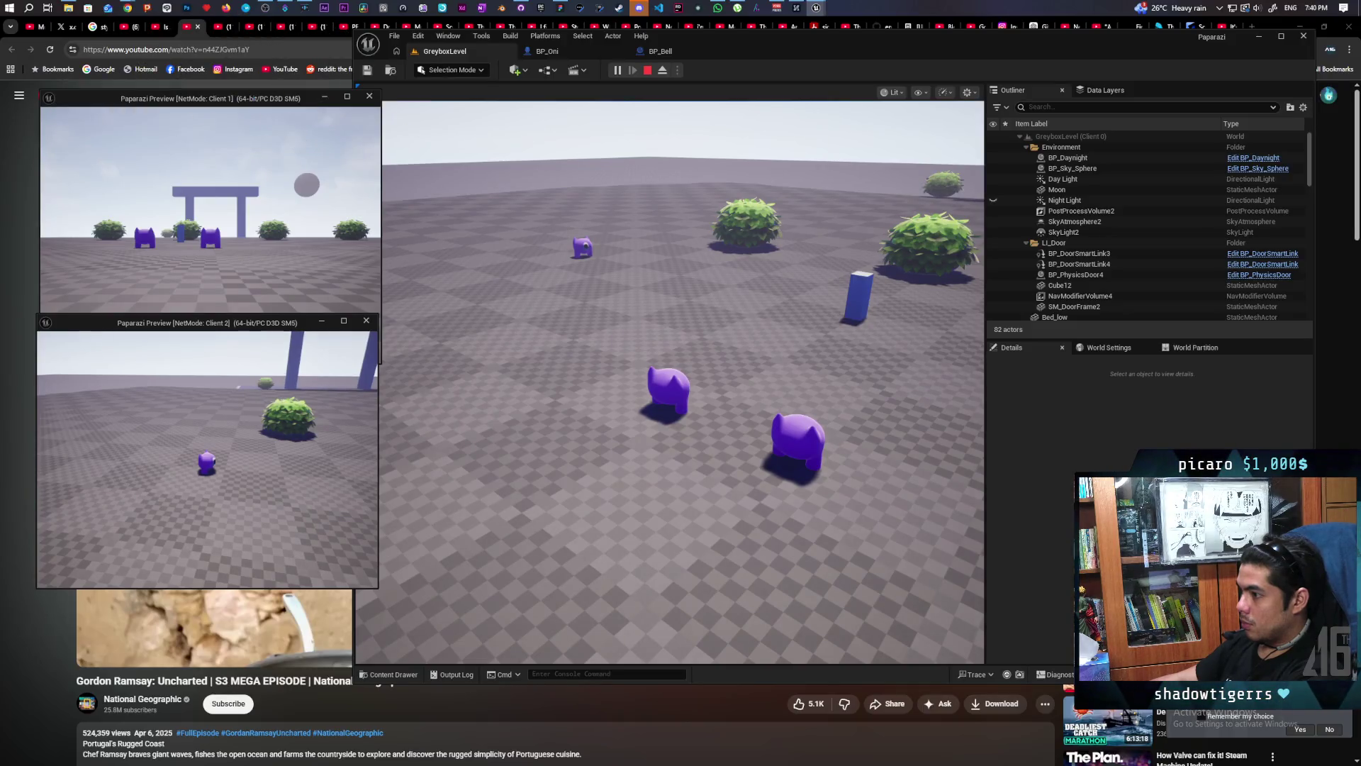
Step: Move the client pawn briefly, then end the Play-In-Editor session with Escape
key("s")
key("s")
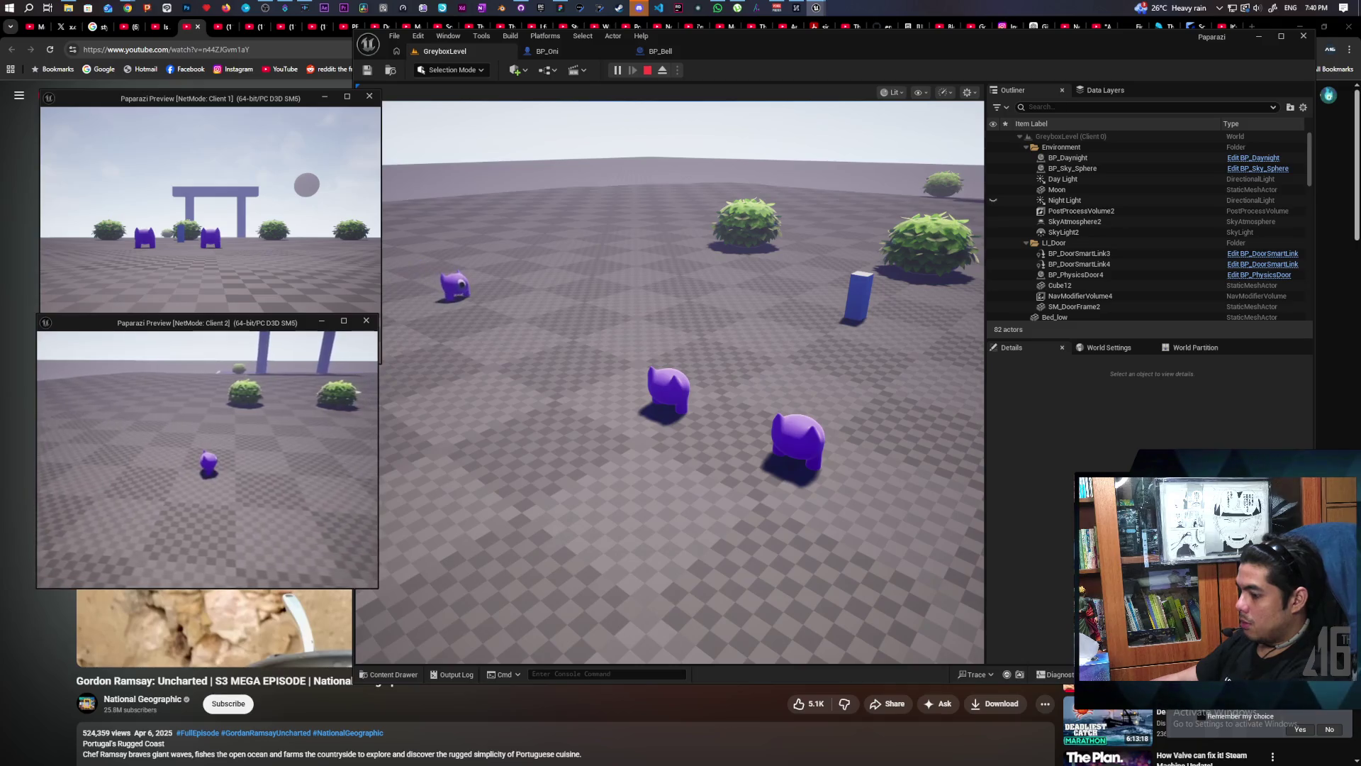
key("Escape")
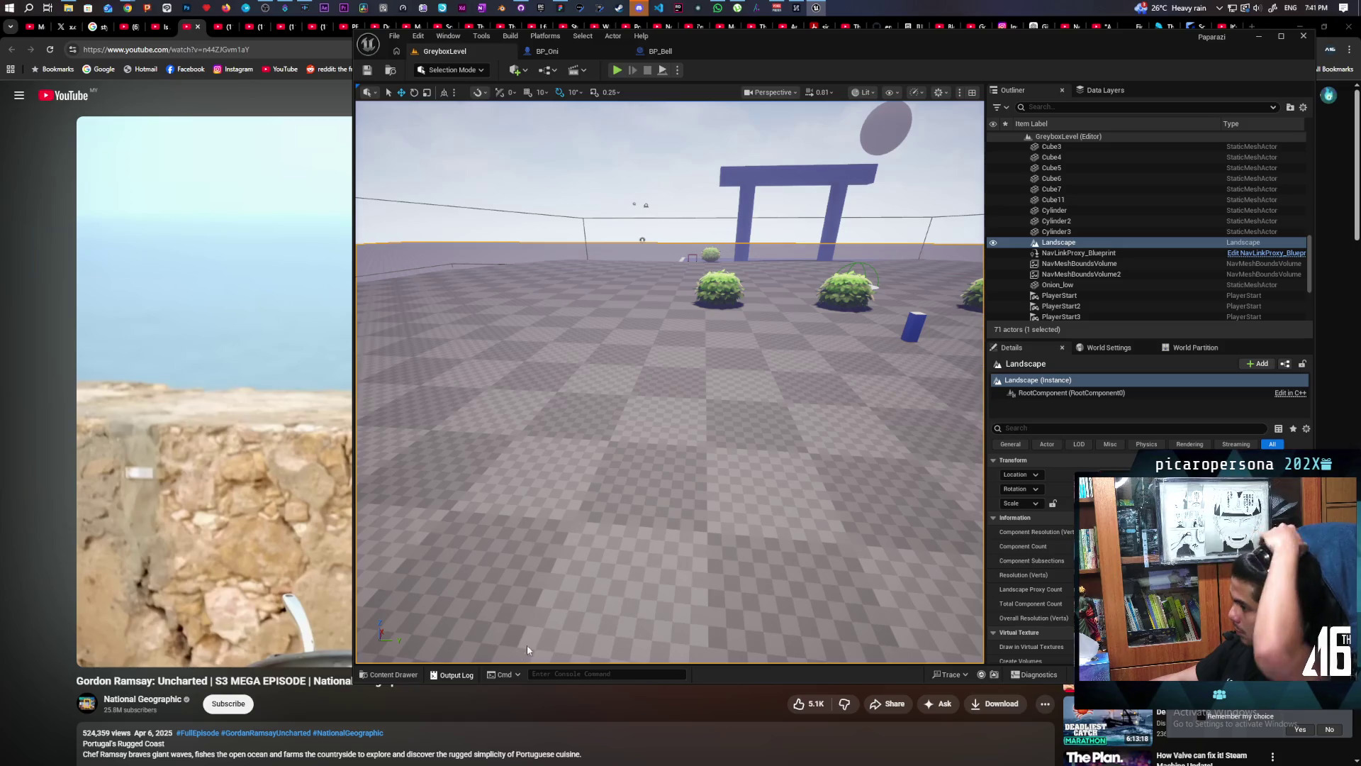
Step: Show the Output Log, run the 'expired' console command and focus the Search Log box
left_click(451, 674)
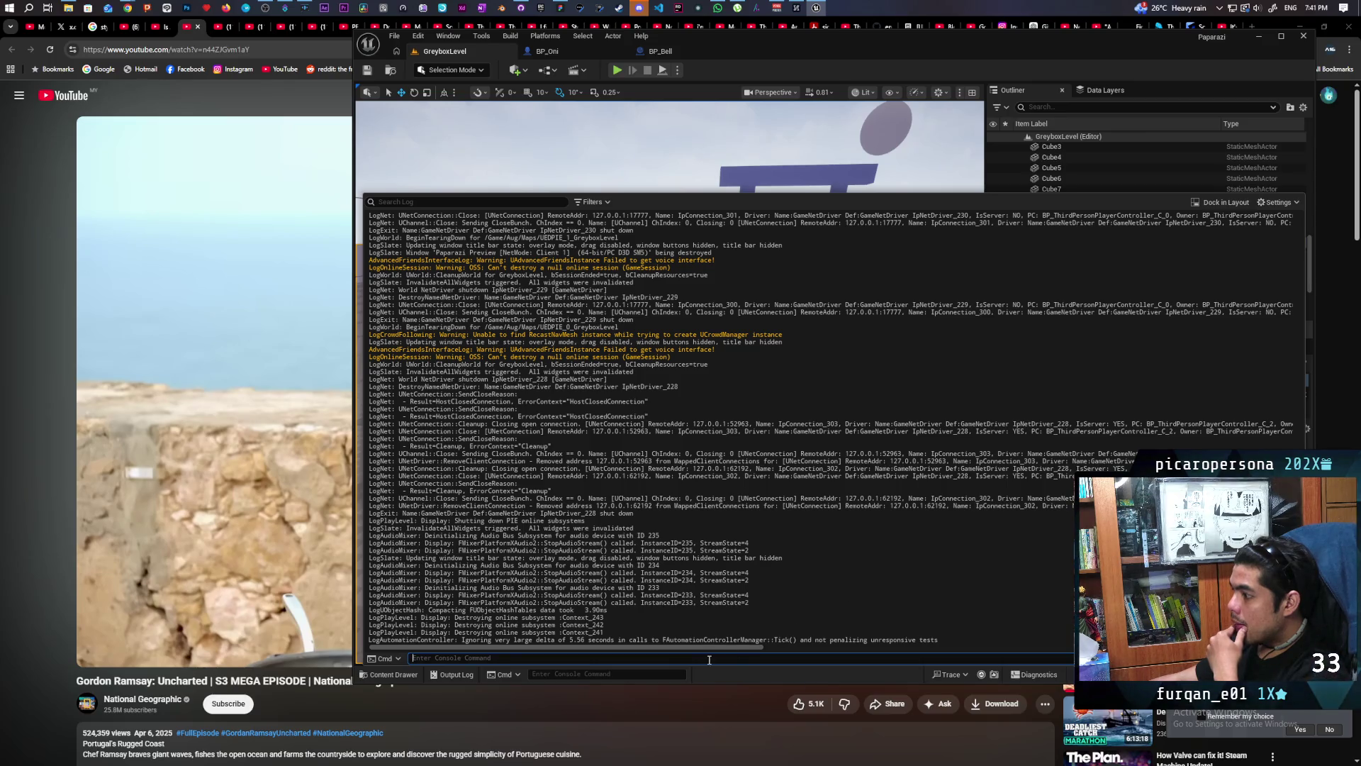
type("e")
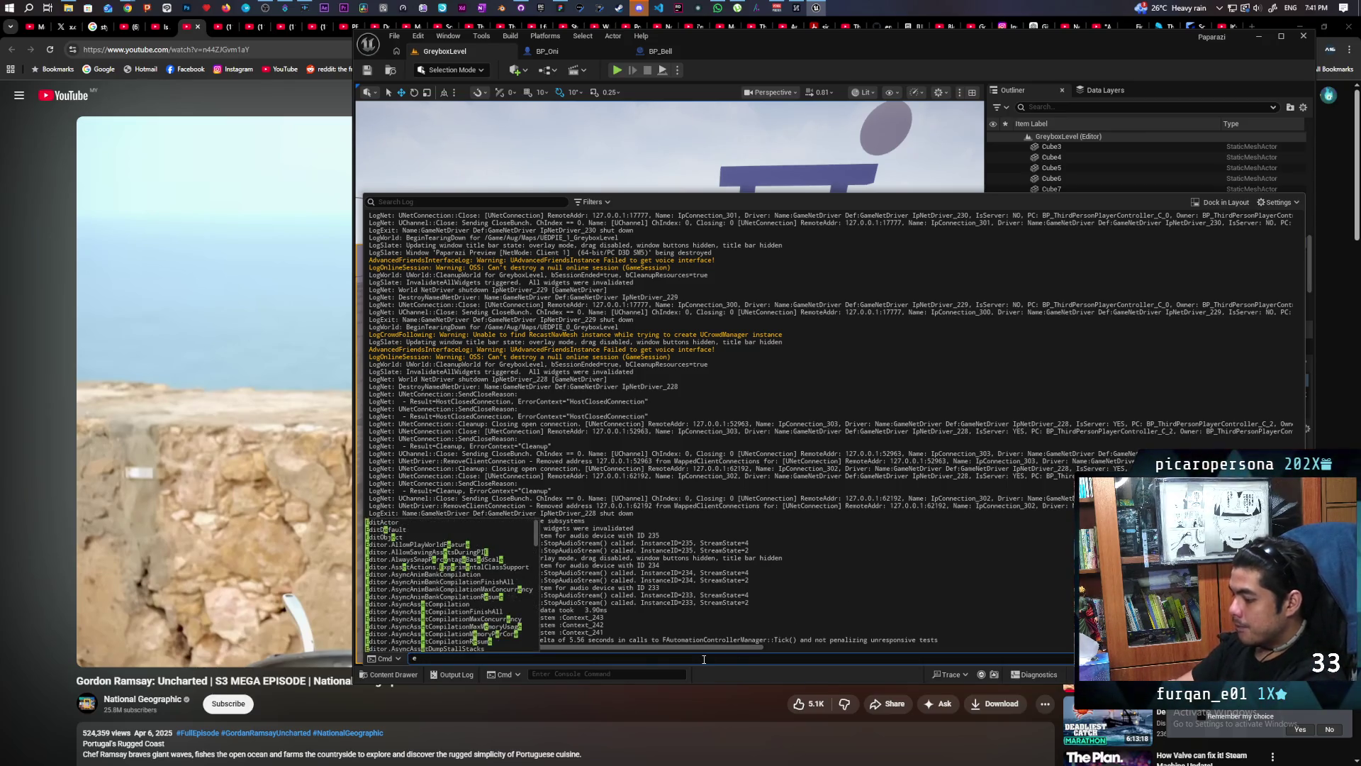
type("xp")
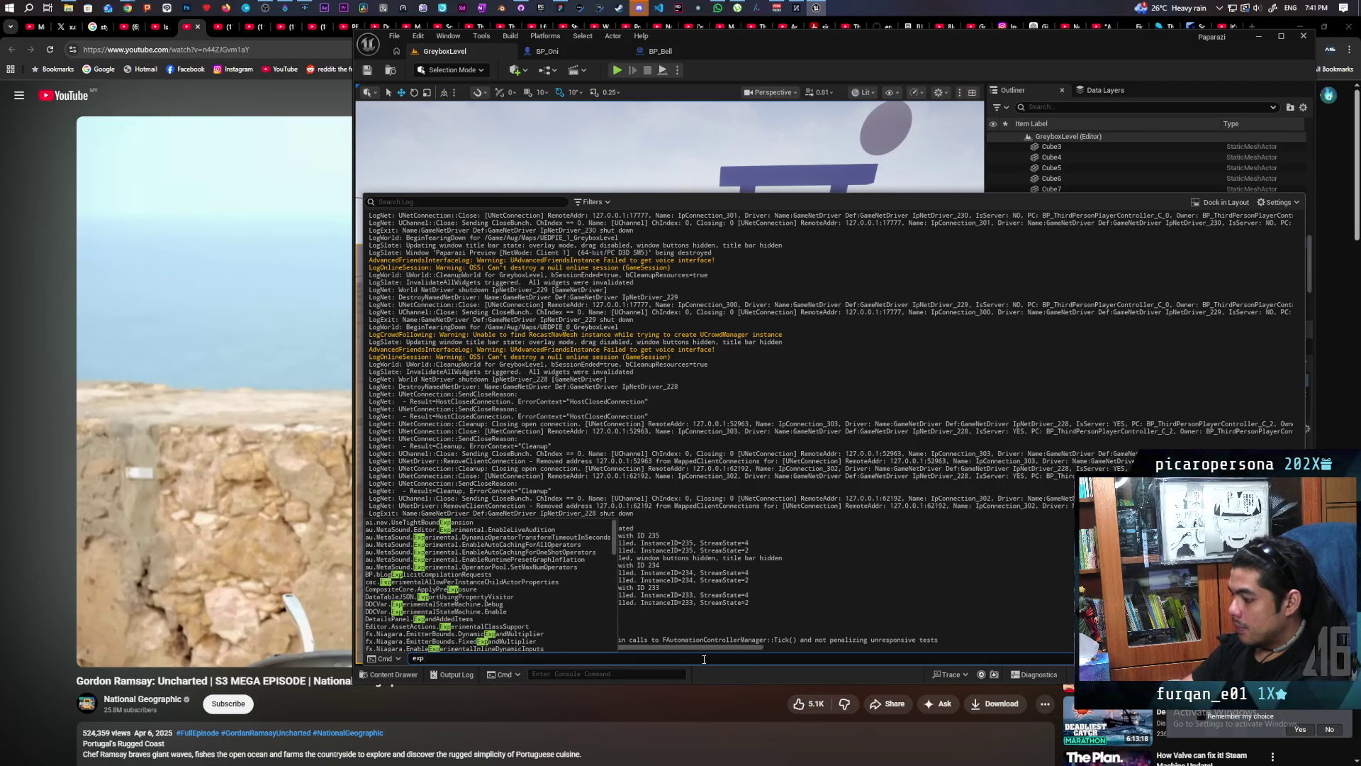
type("ired")
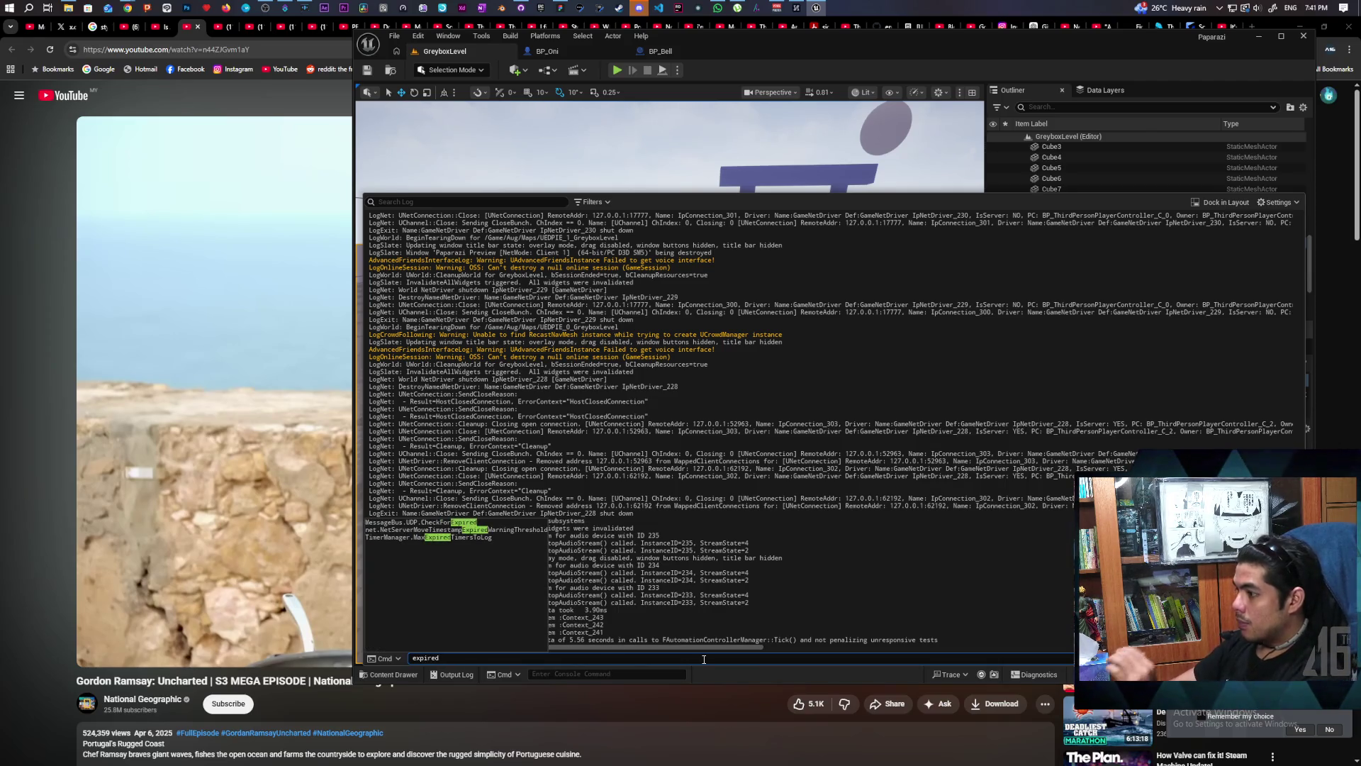
key("Return")
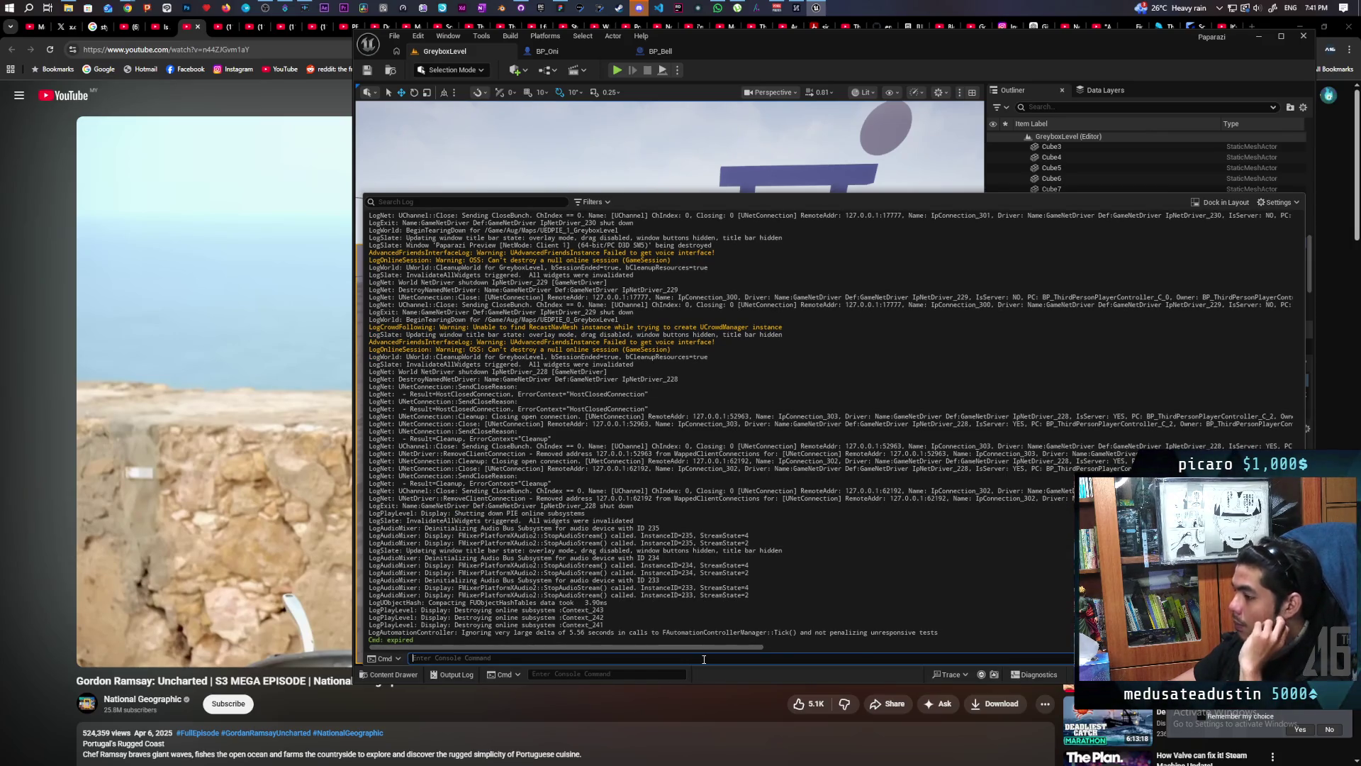
left_click(500, 200)
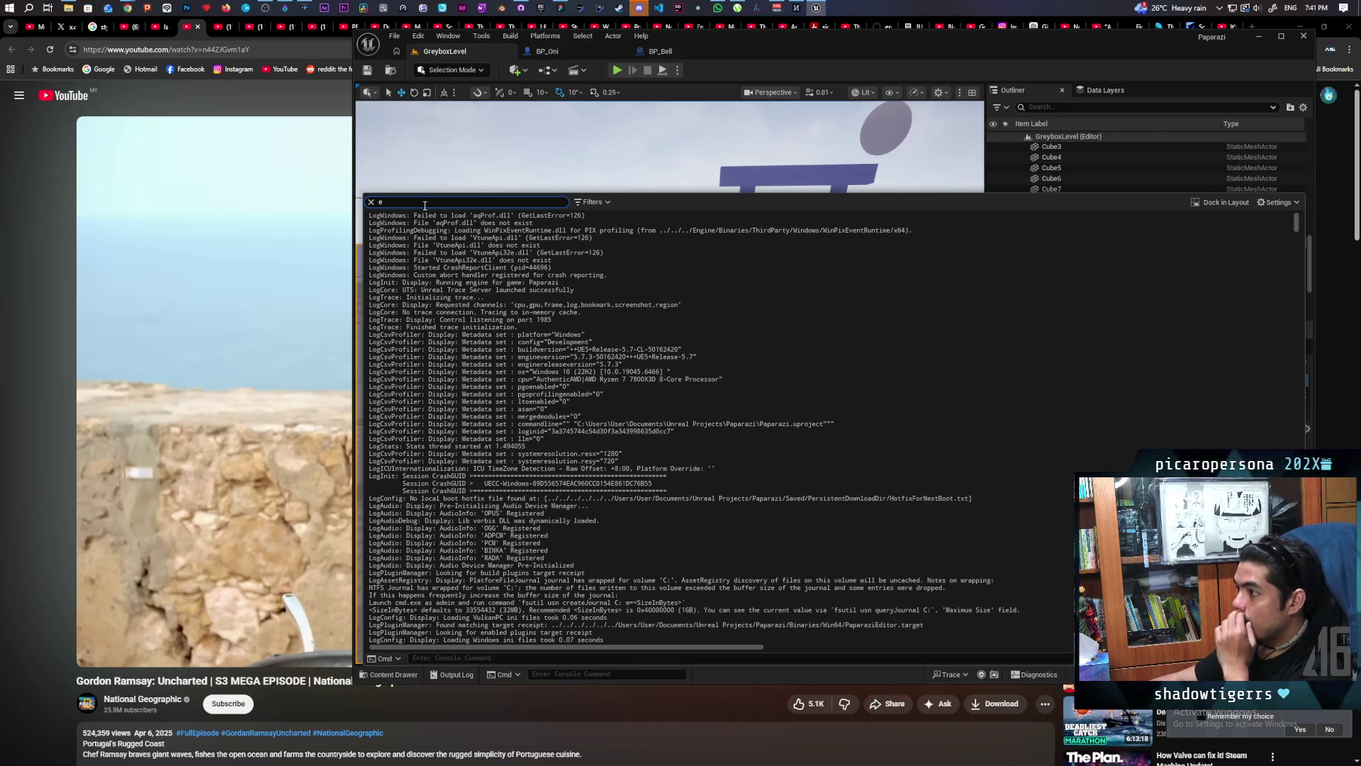
type("xpired")
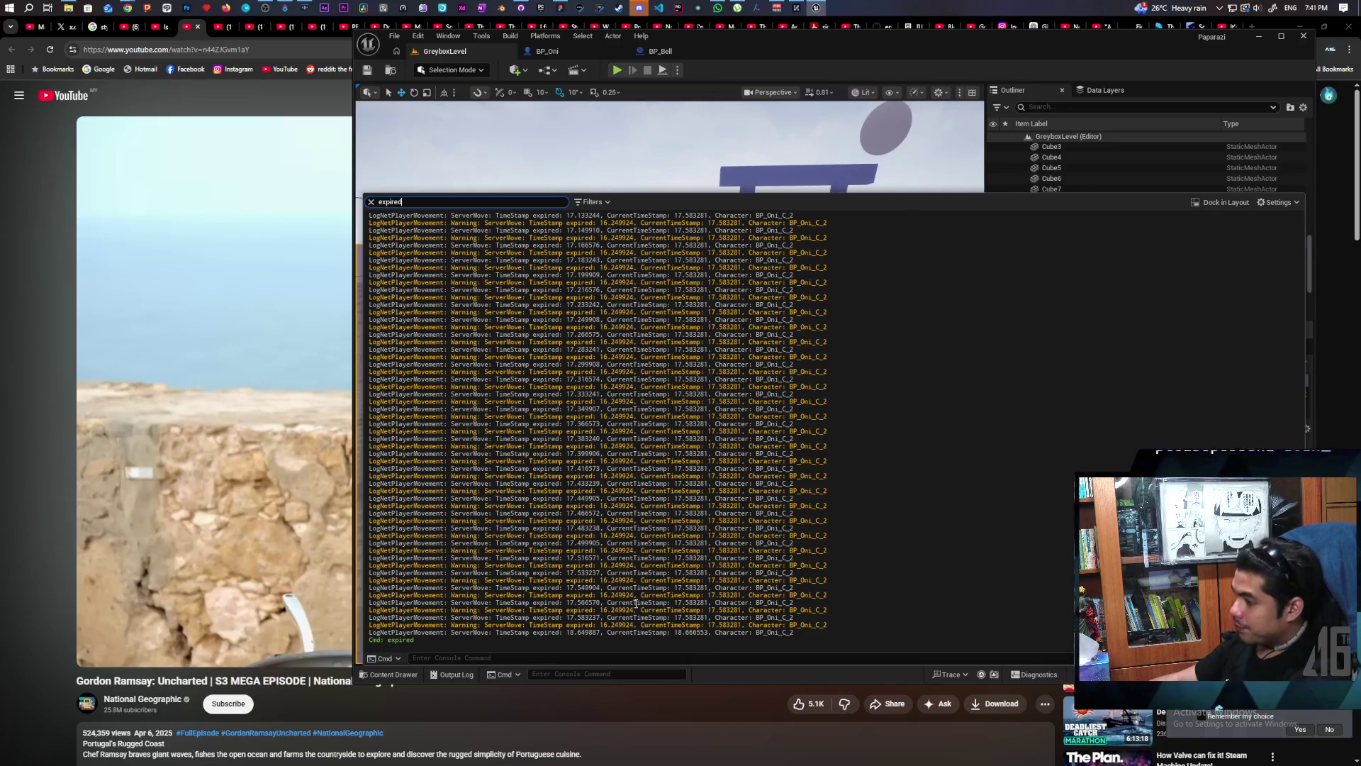
Step: Snip the filtered expired ServerMove warnings with Win+Shift+S and switch to Discord
key("super+shift+s")
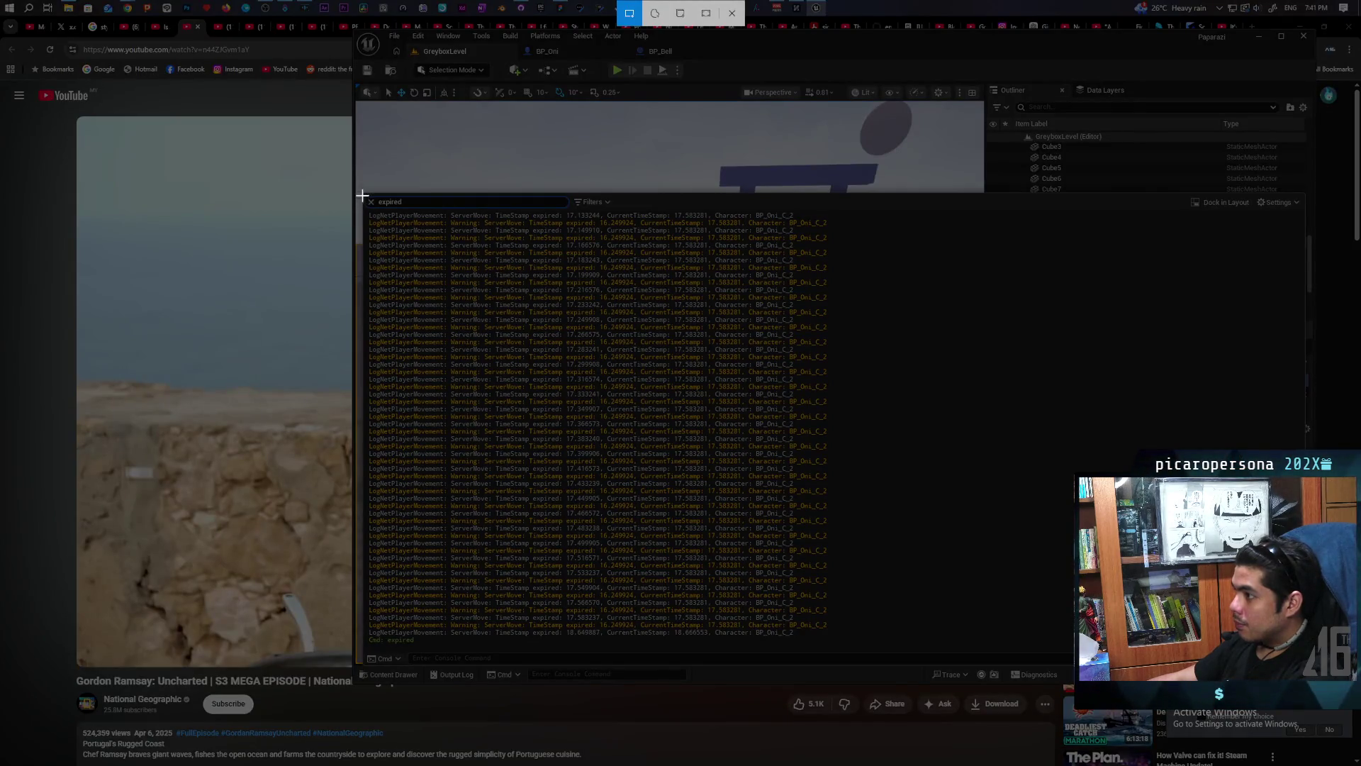
left_click_drag(368, 202, 858, 638)
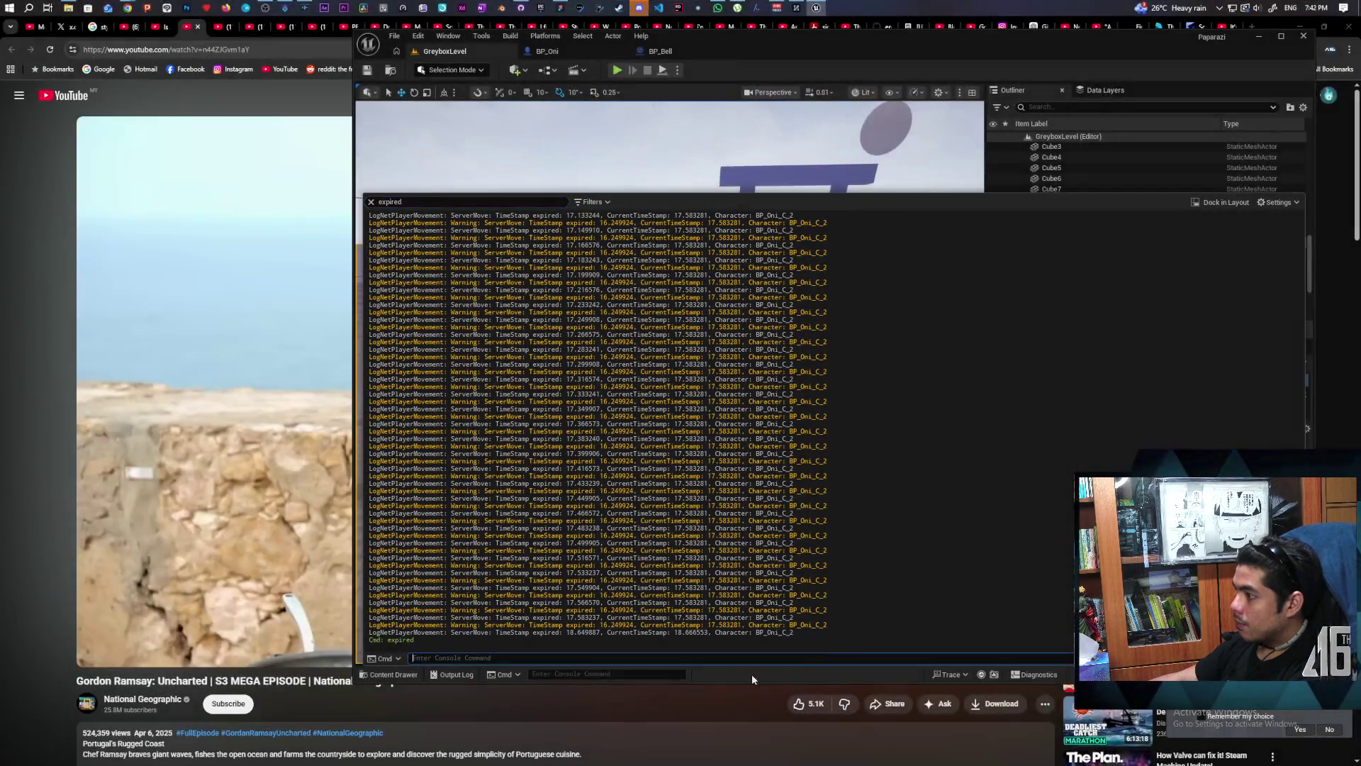
left_click(639, 8)
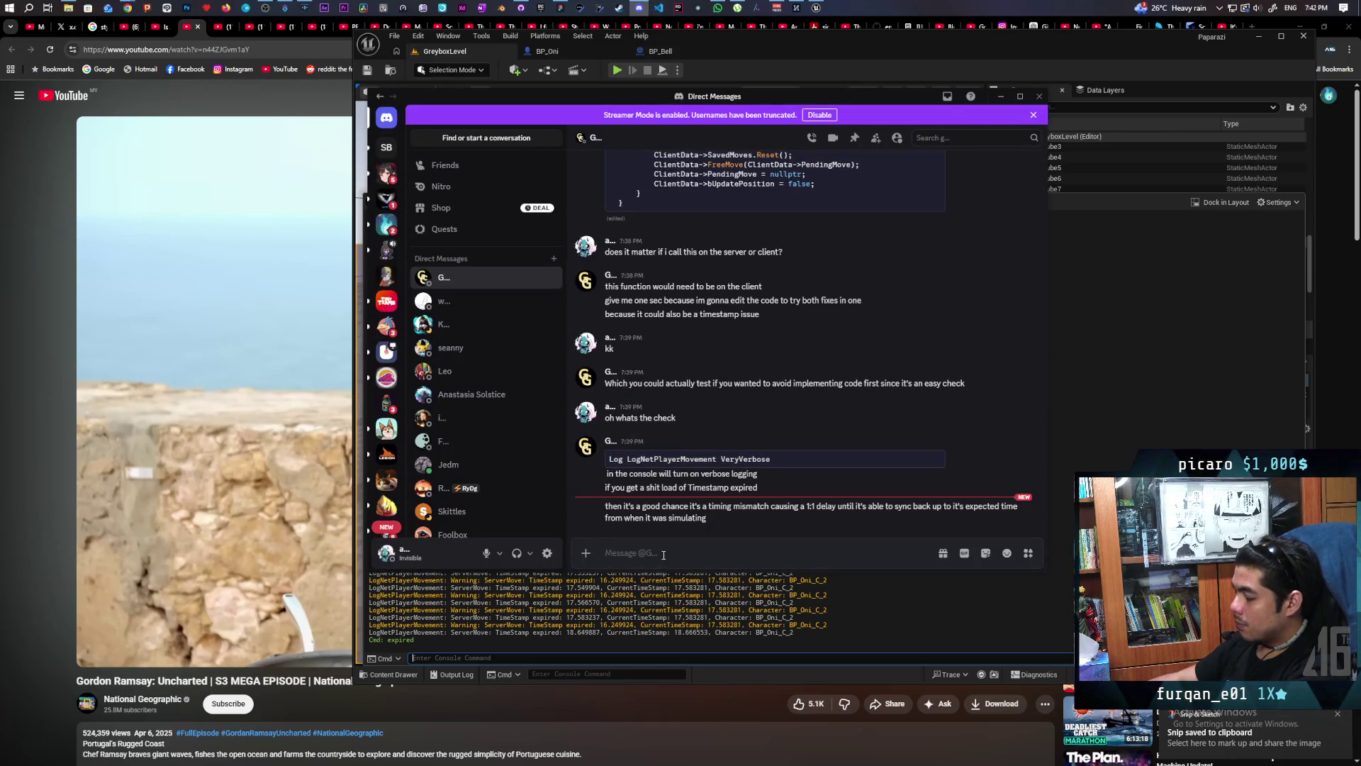
Step: Paste the log screenshot into the DM and send it
key("ctrl+v")
key("Return")
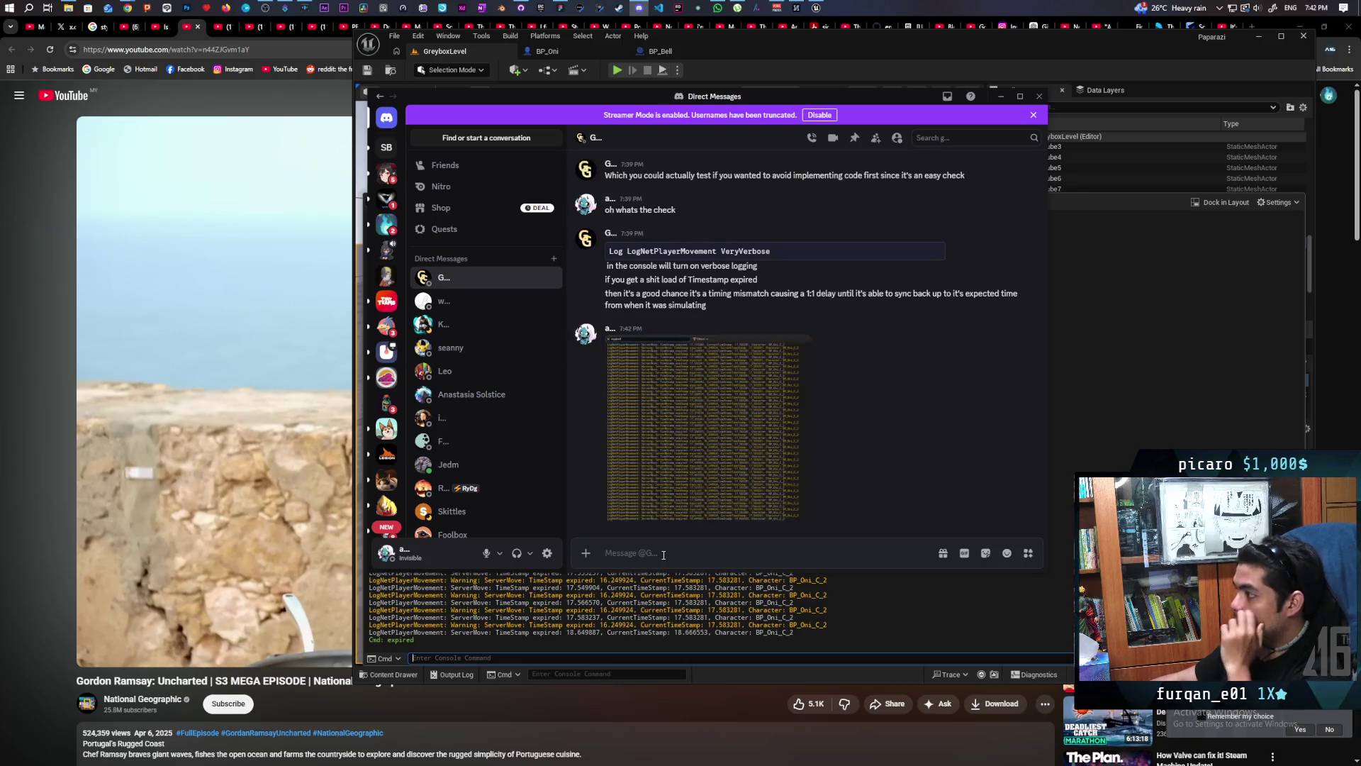
mouse_move(848, 365)
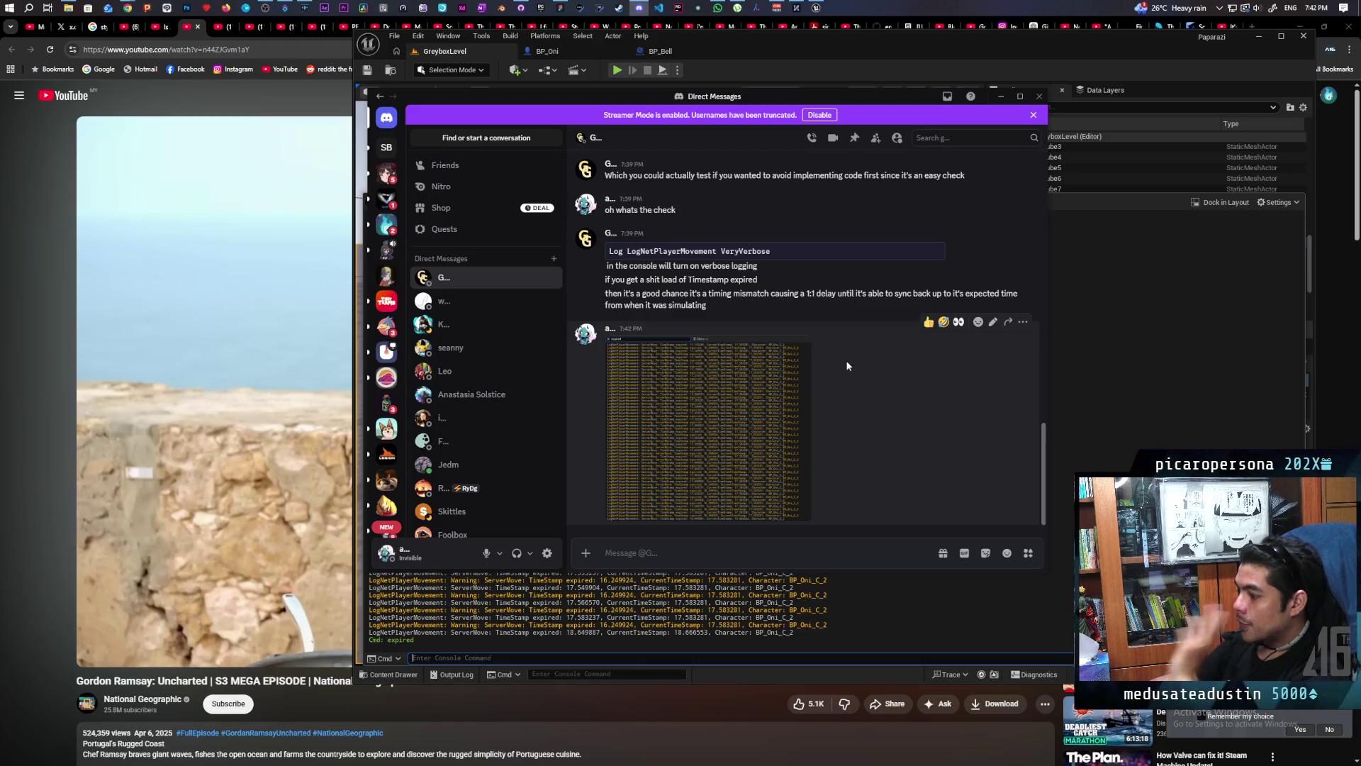
type("t")
Step: Send a short question under the image, then a reply agreeing about the timing delay
key("BackSpace")
key("BackSpace")
key("Return")
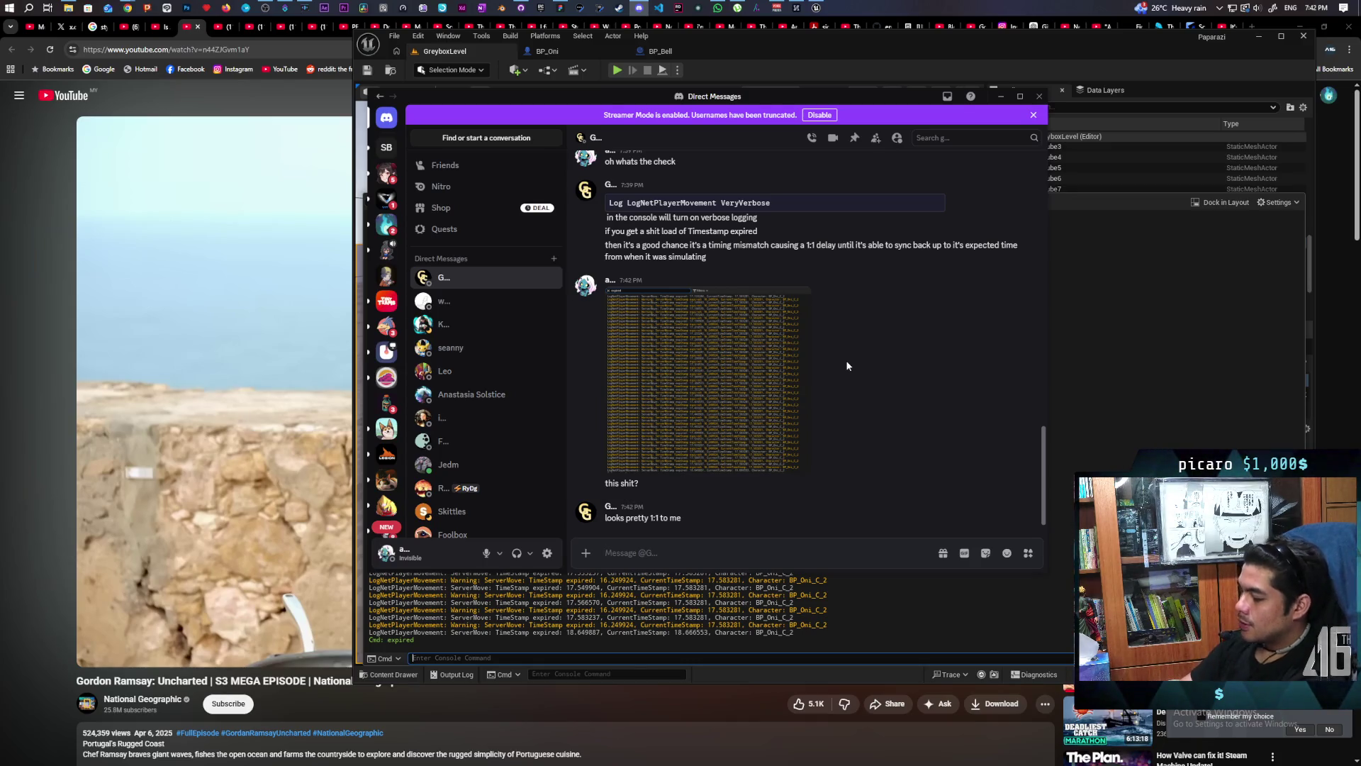
type("ah that m")
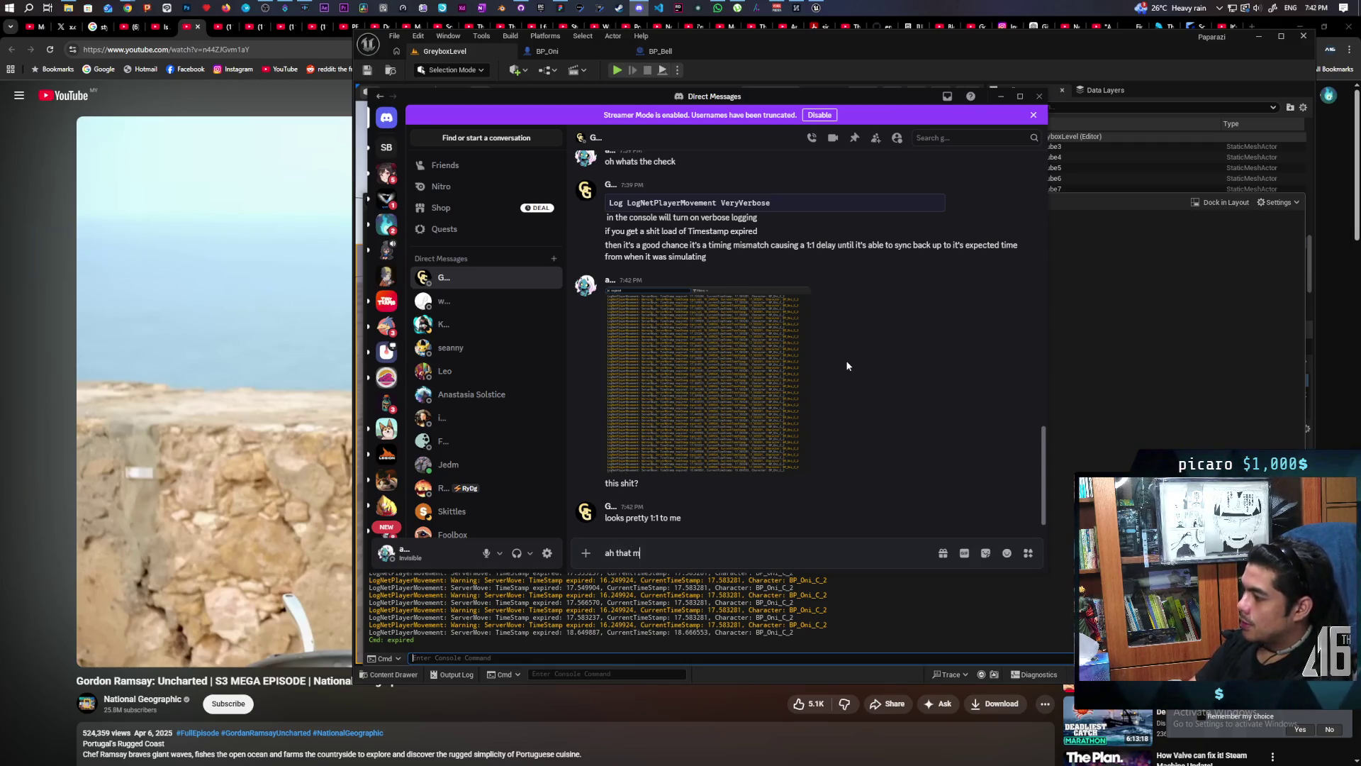
type("akes sense. its waiting")
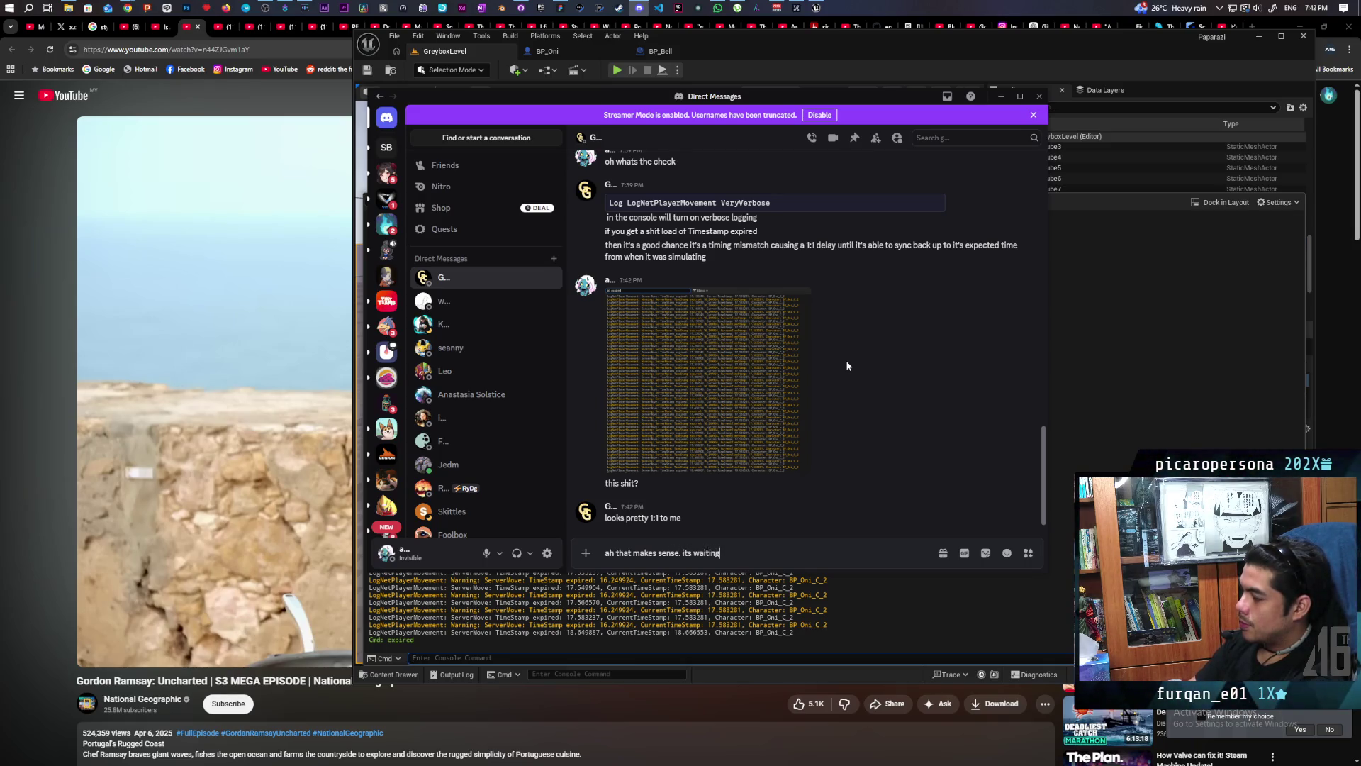
key("Return")
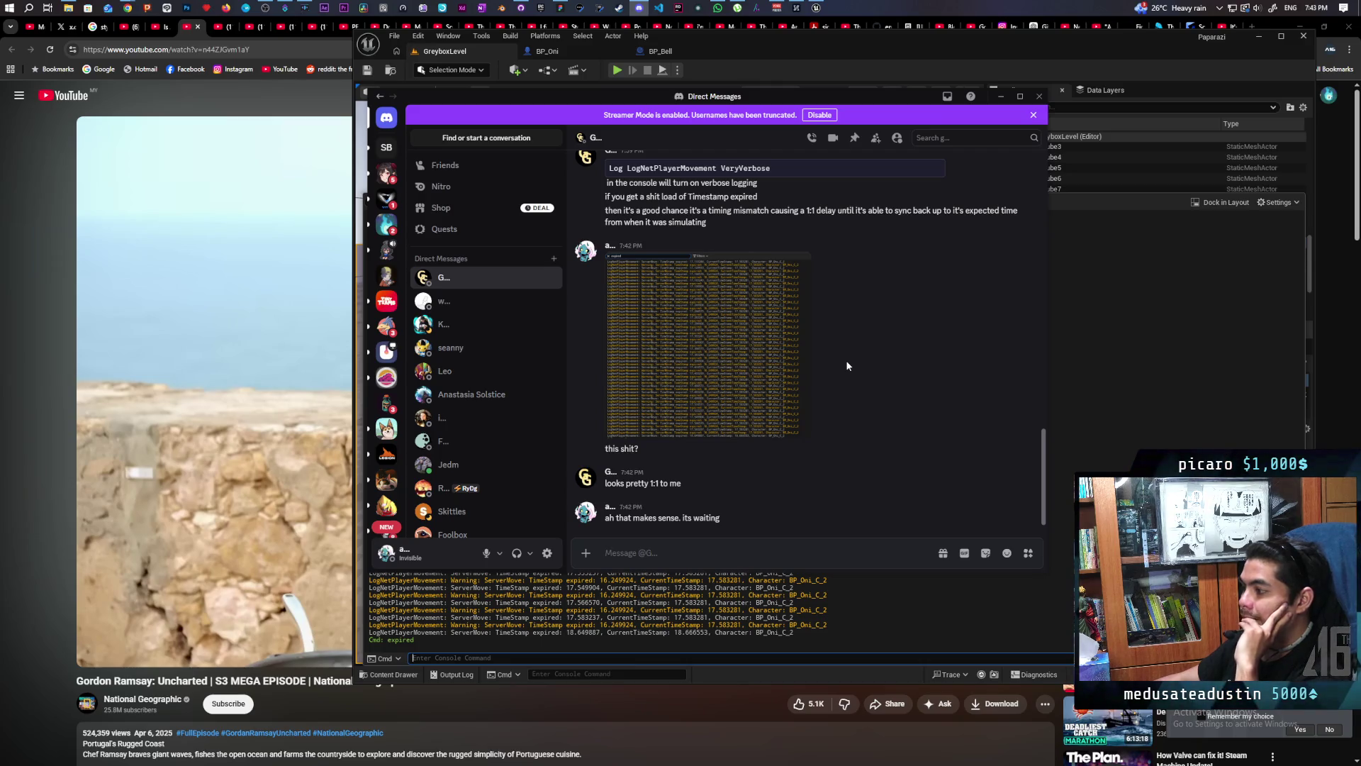
Step: Leave the Discord message box and bring the YouTube video back to the front
left_click(848, 366)
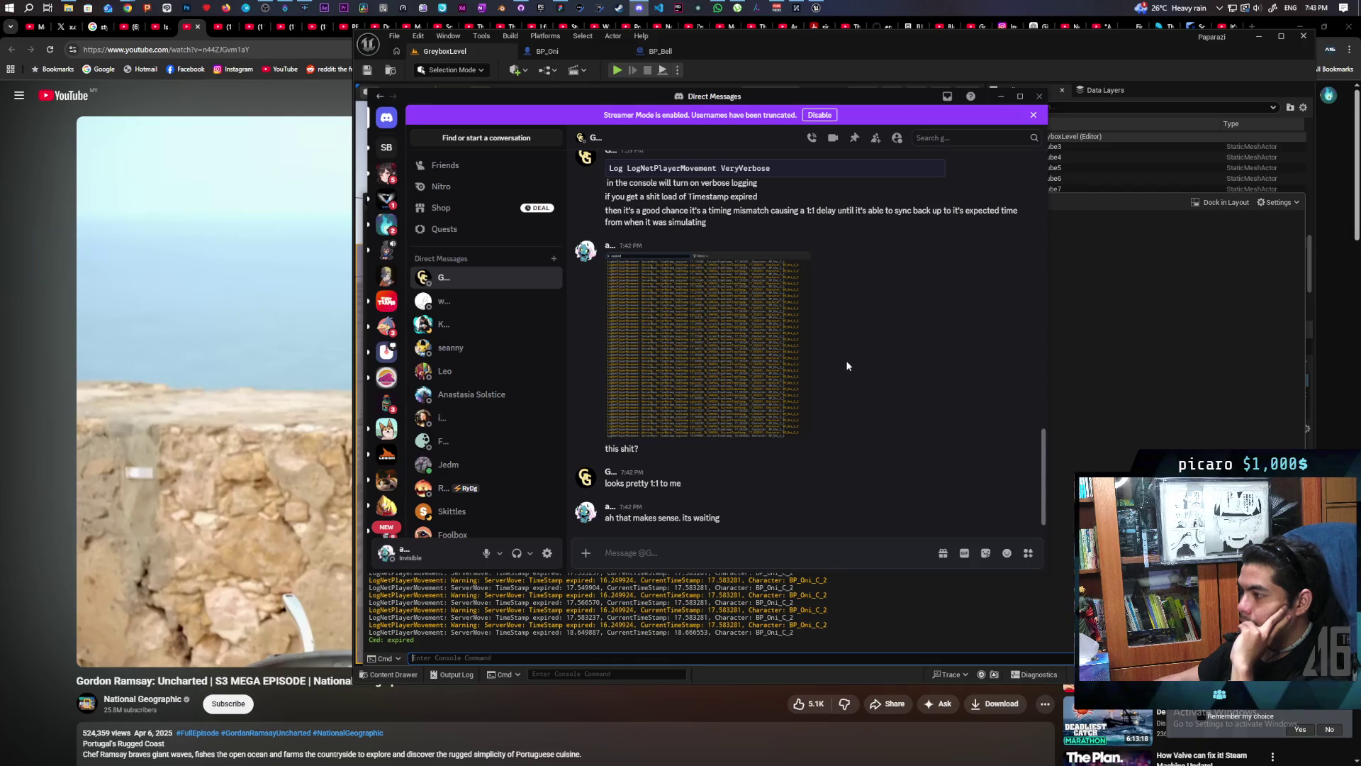
left_click(297, 527)
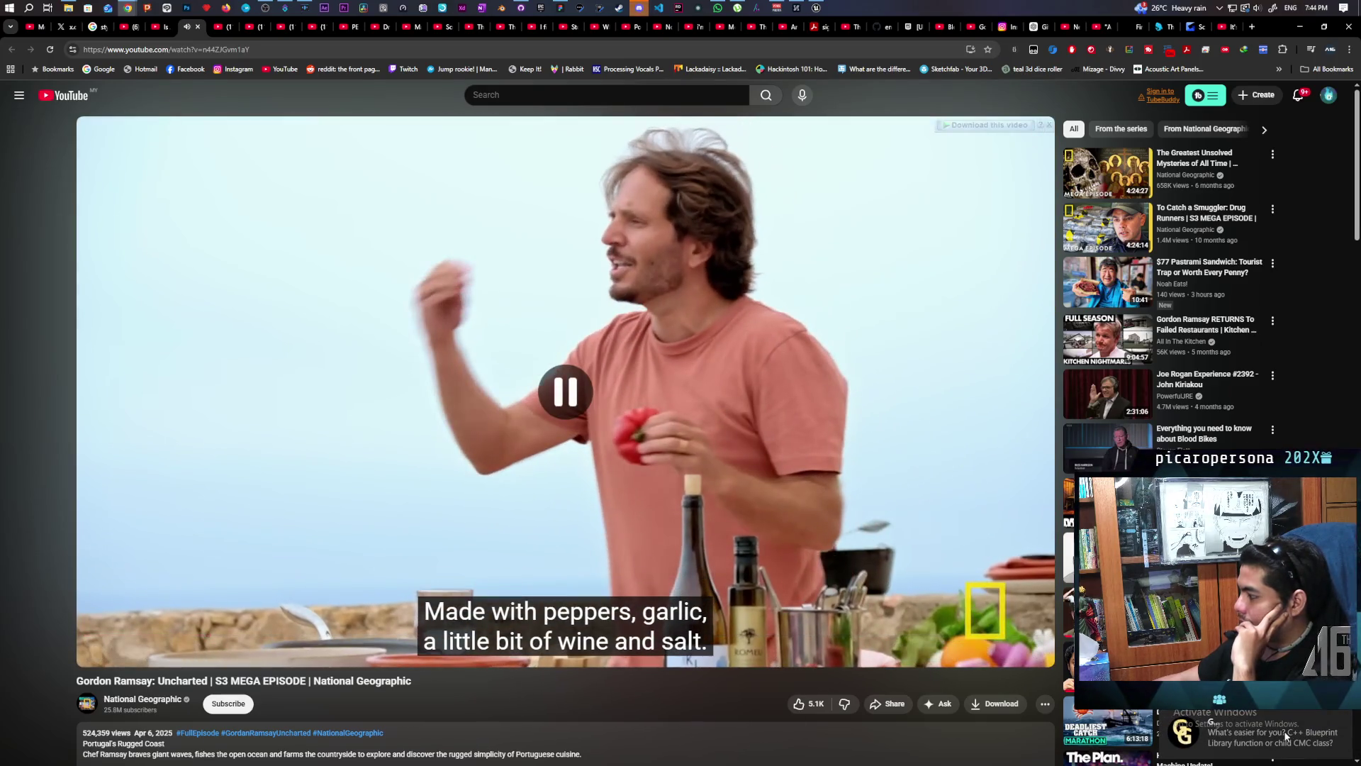
Step: Bring the Discord conversation up over the playing YouTube video
left_click(1265, 734)
type("library for sure. i already have one set up")
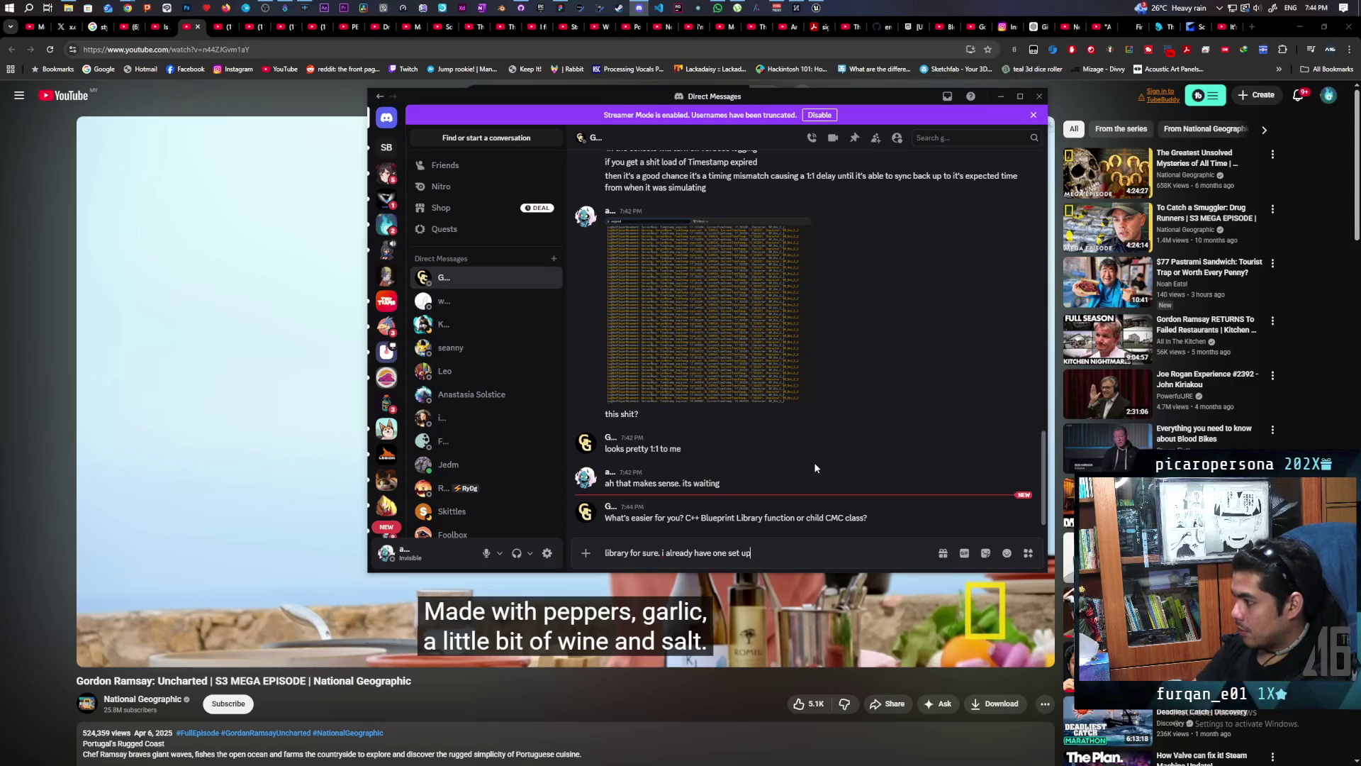
Step: Send the reply choosing the library function and the follow-up that one is already set up
key("Return")
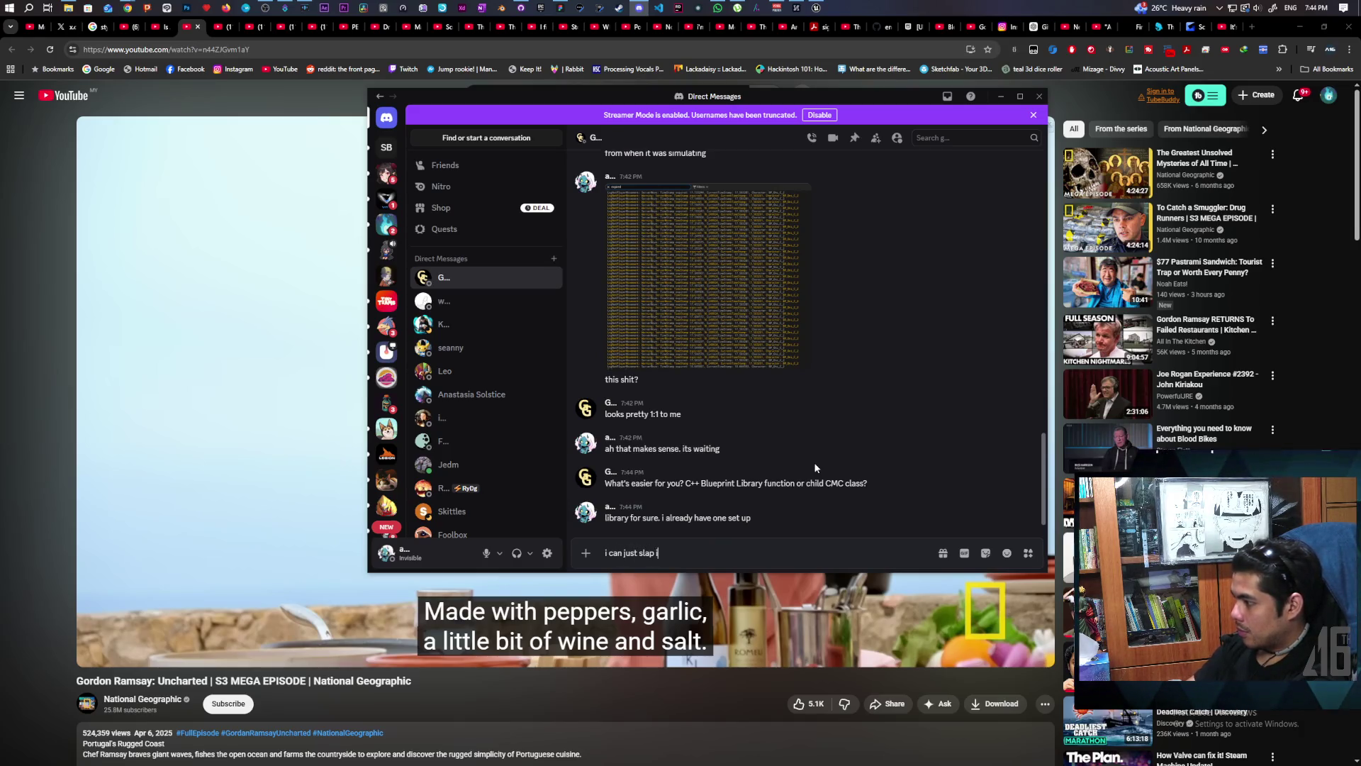
type("er")
key("Return")
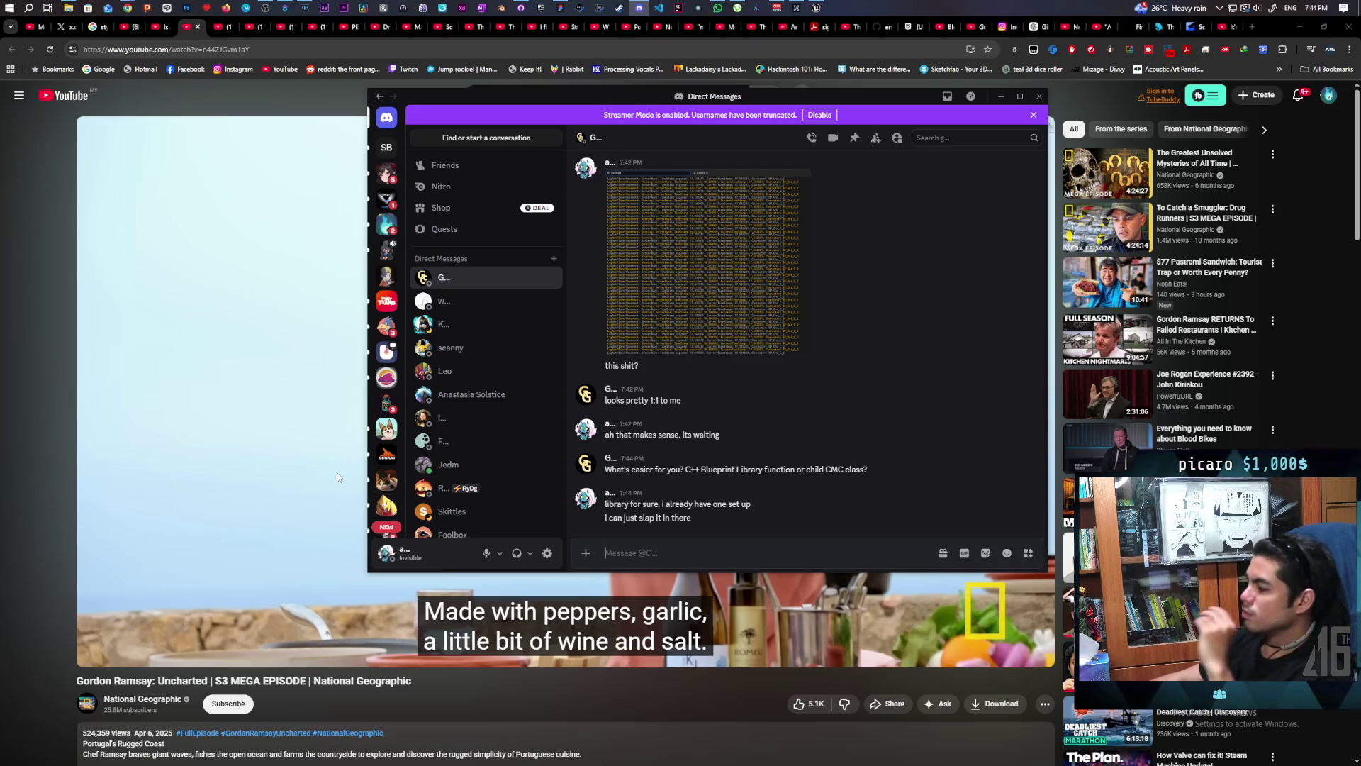
Step: Return focus to the Gordon Ramsay: Uncharted video on YouTube
left_click(247, 473)
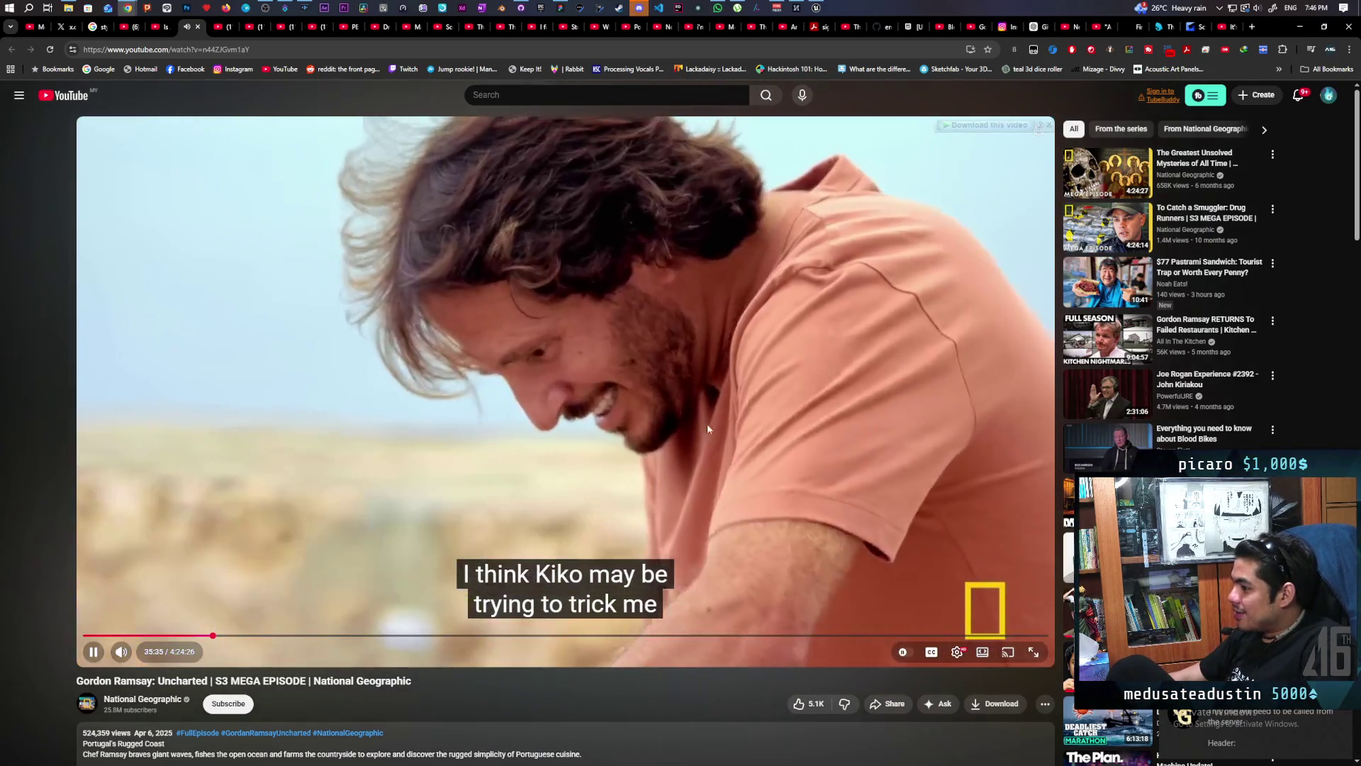
Step: Switch to Discord, send the 'kk' acknowledgement and return to the YouTube video
key("alt+Tab")
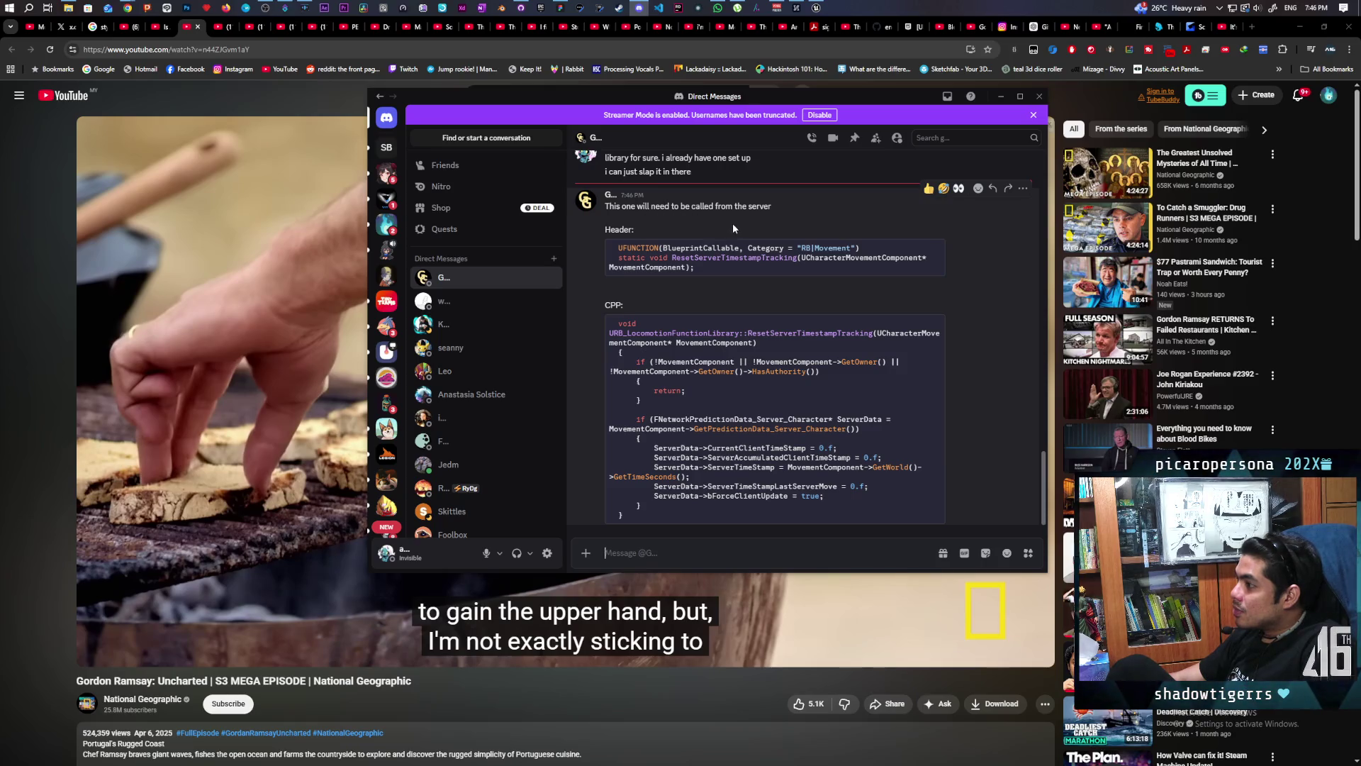
mouse_move(774, 420)
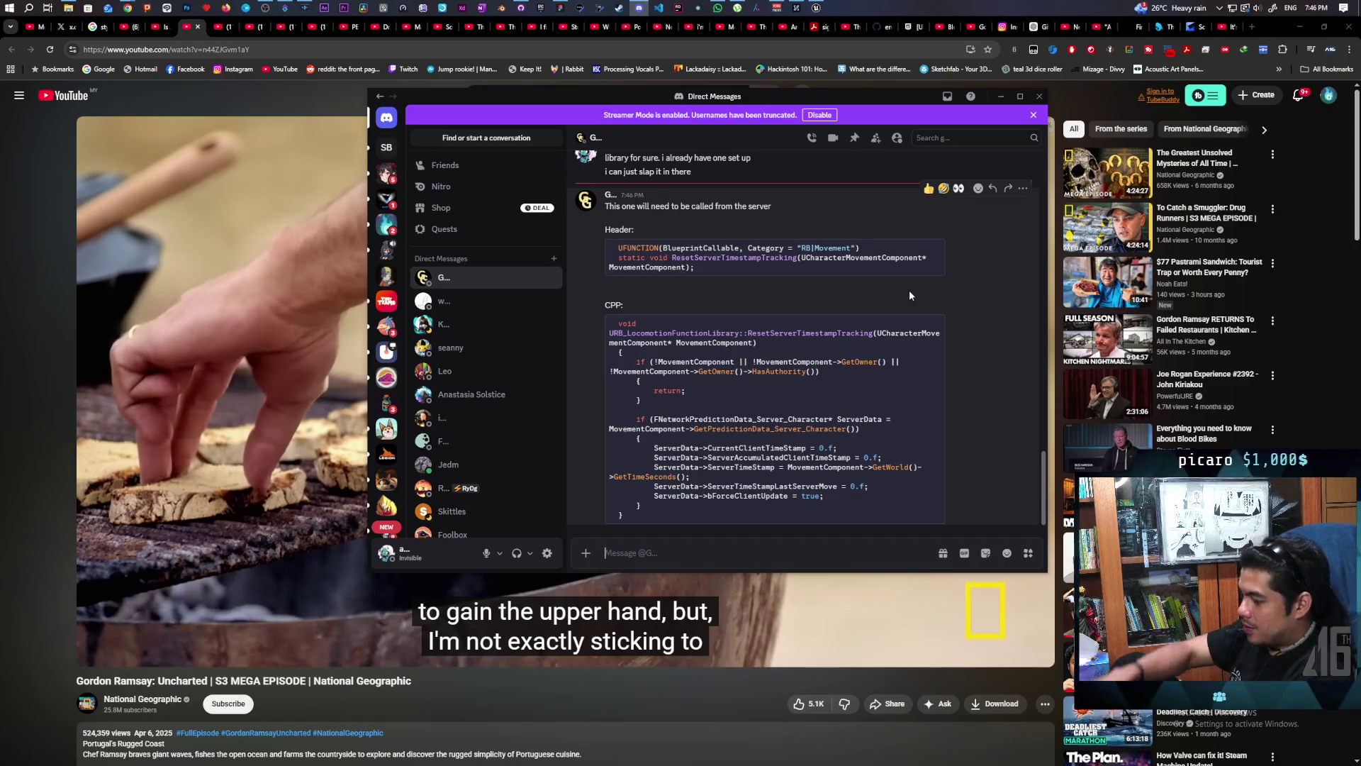
type("al")
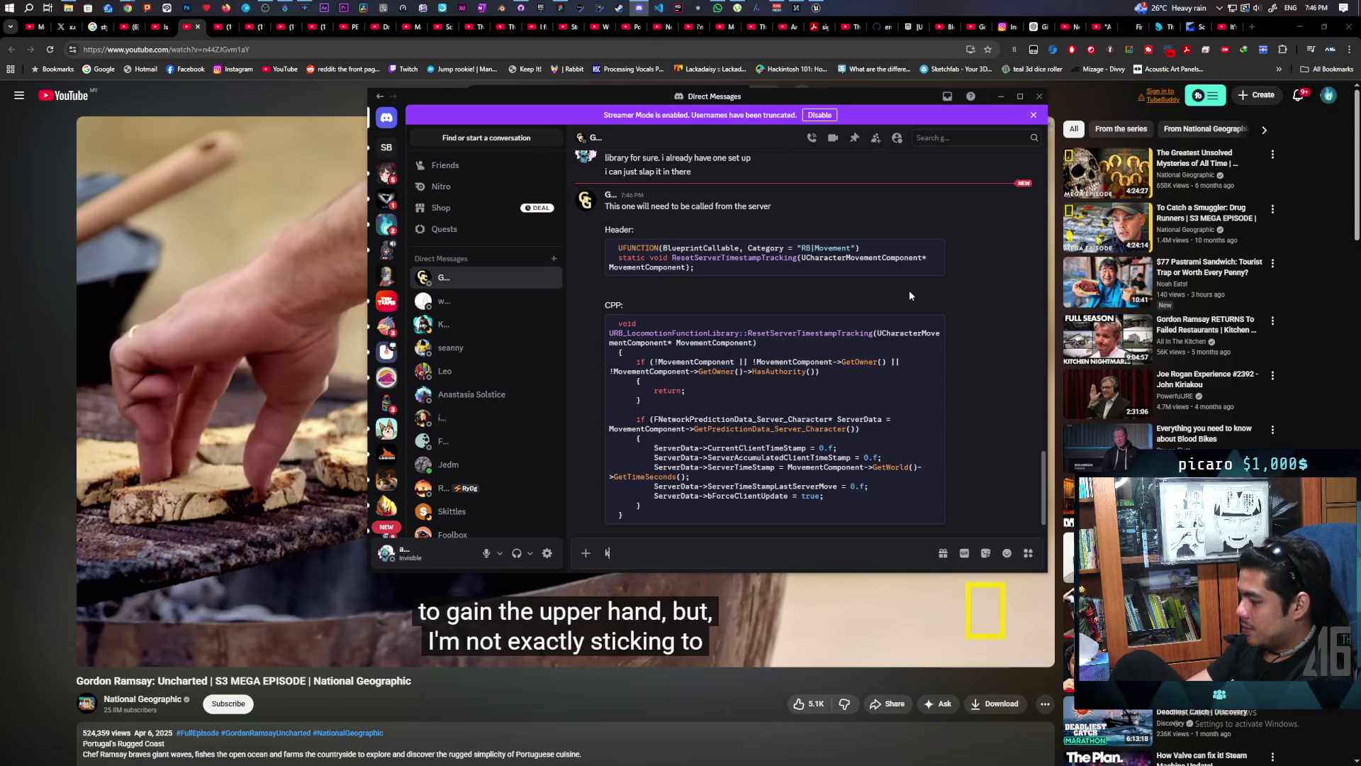
type("k")
key("Return")
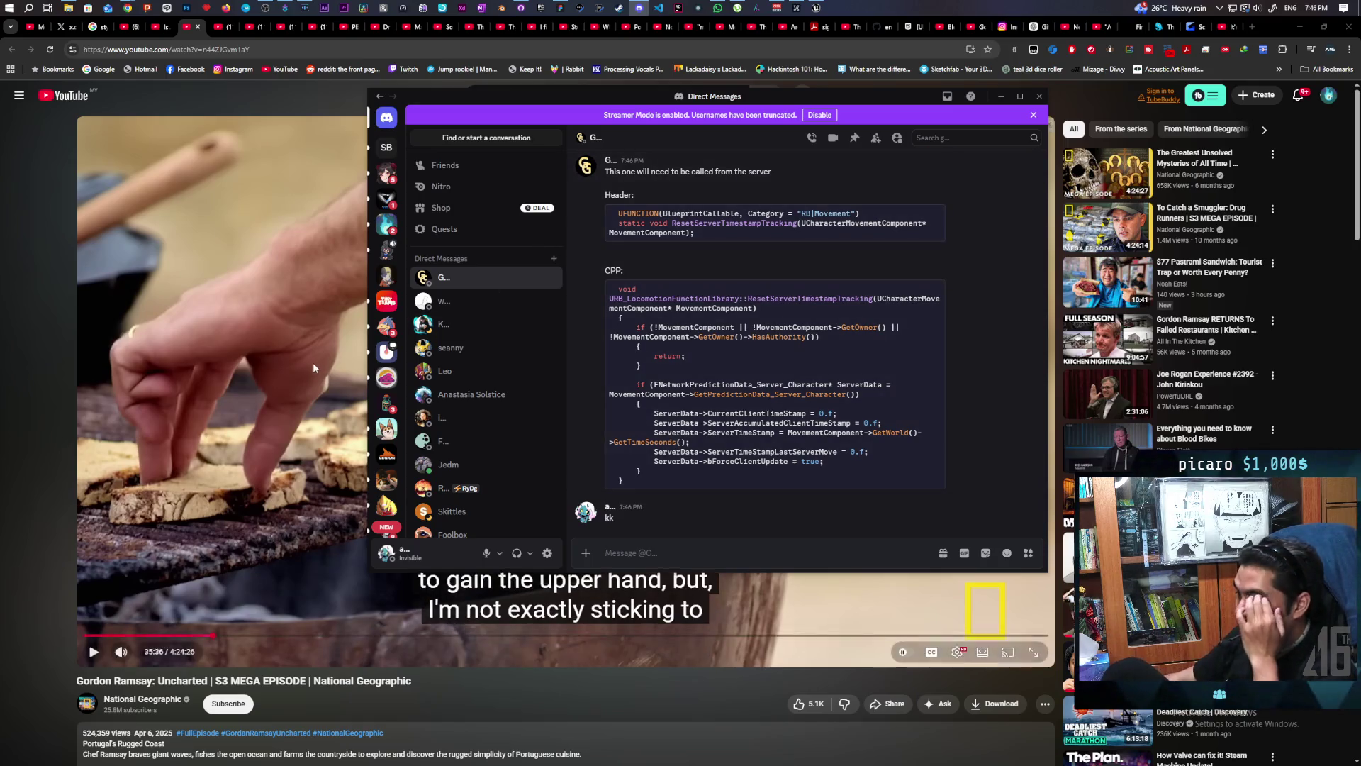
left_click(255, 383)
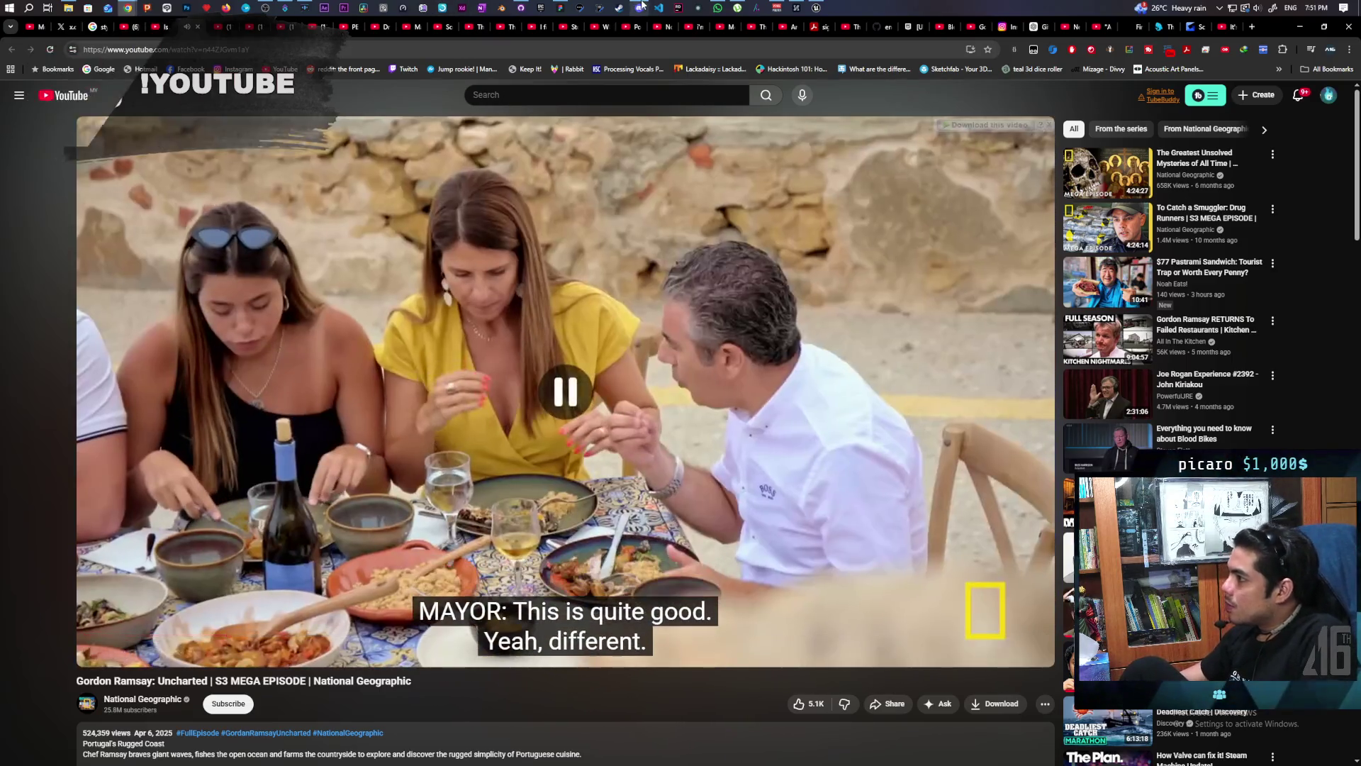
Step: After watching the episode, Alt+Tab back to the Discord direct messages
key("alt+Tab")
scroll(737, 400, "up", 1)
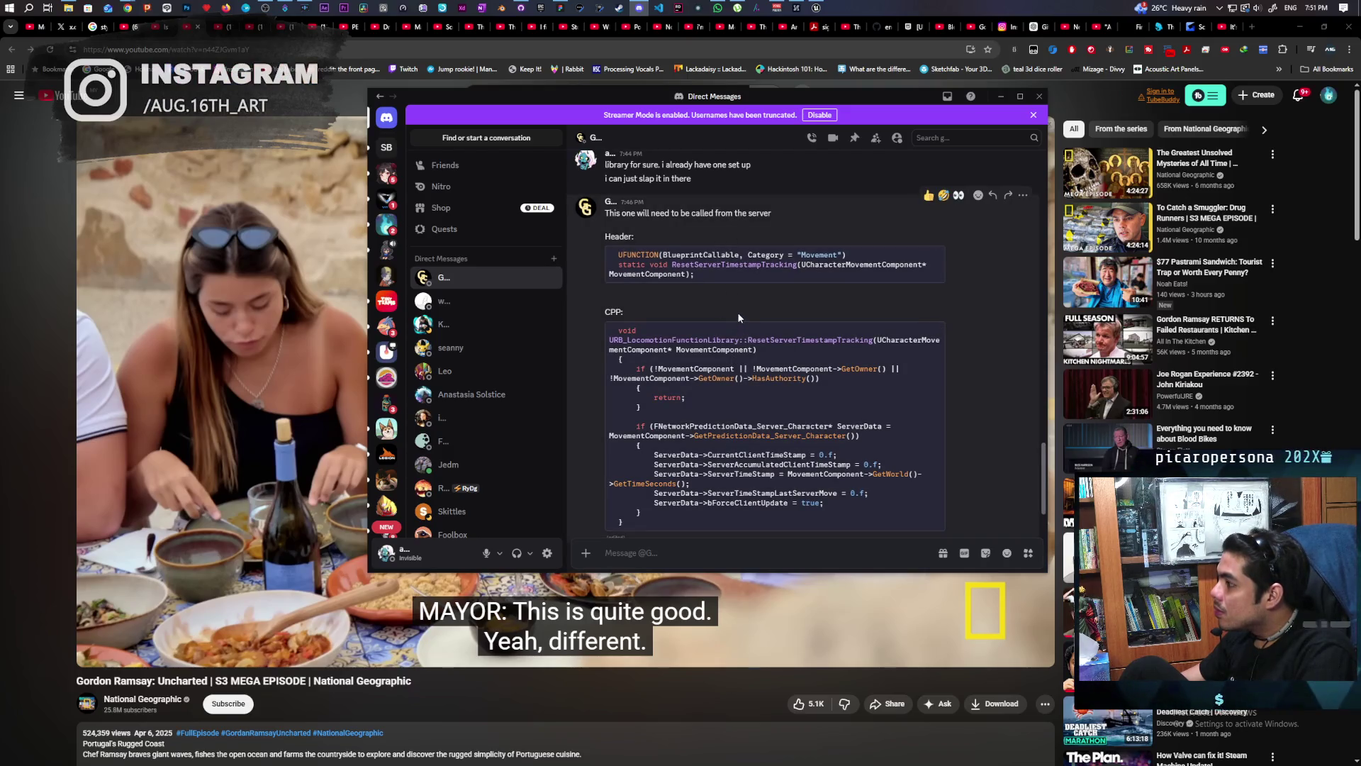
scroll(736, 312, "down", 1)
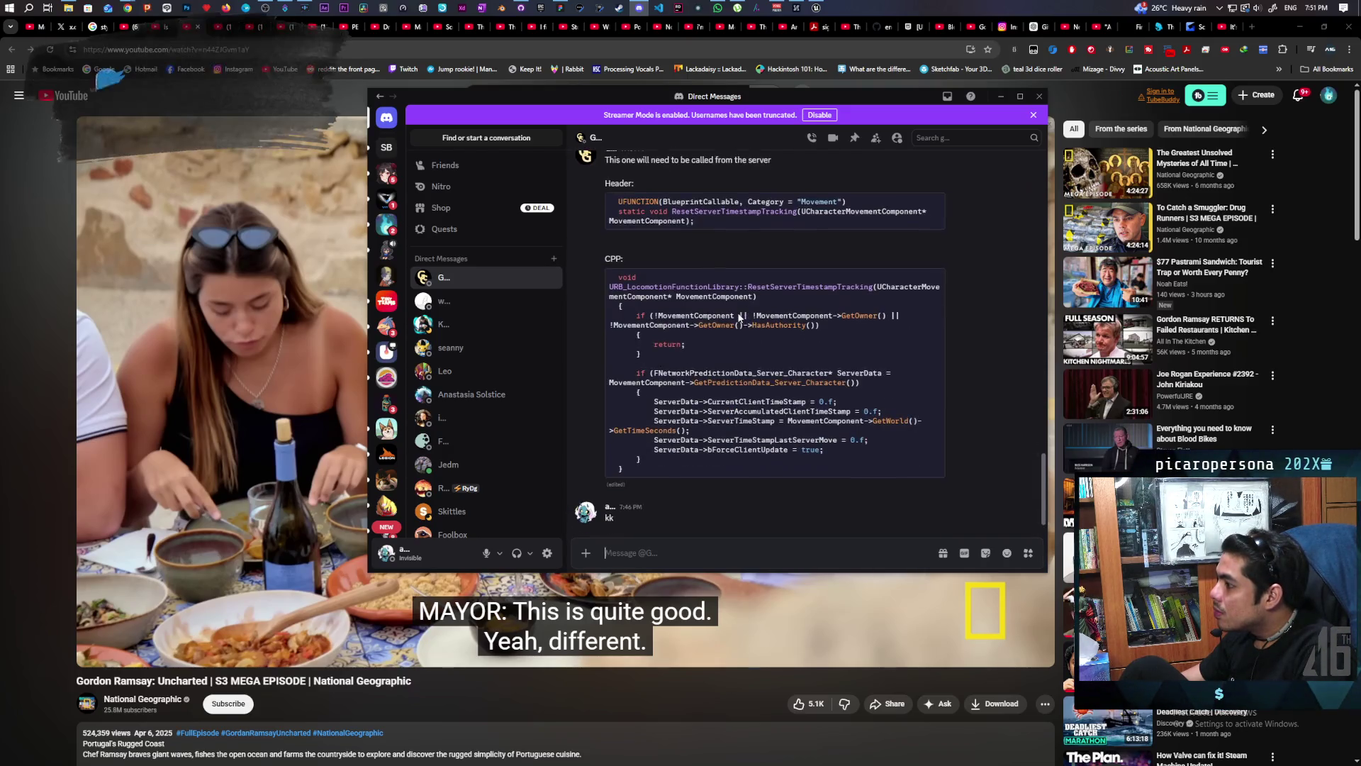
Step: Send the question about turning off physics and resetting the timestamp, then resume the video
left_click(642, 553)
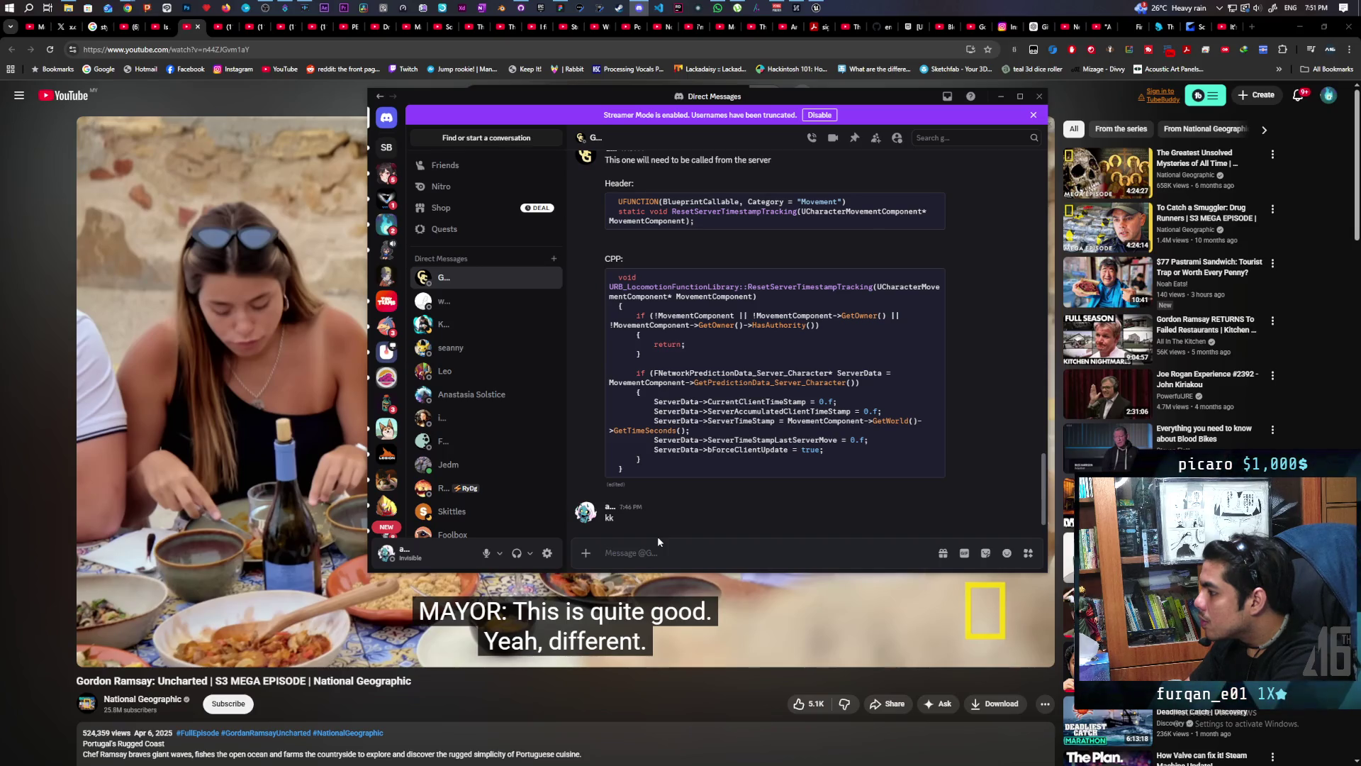
type("wait so this is for when i")
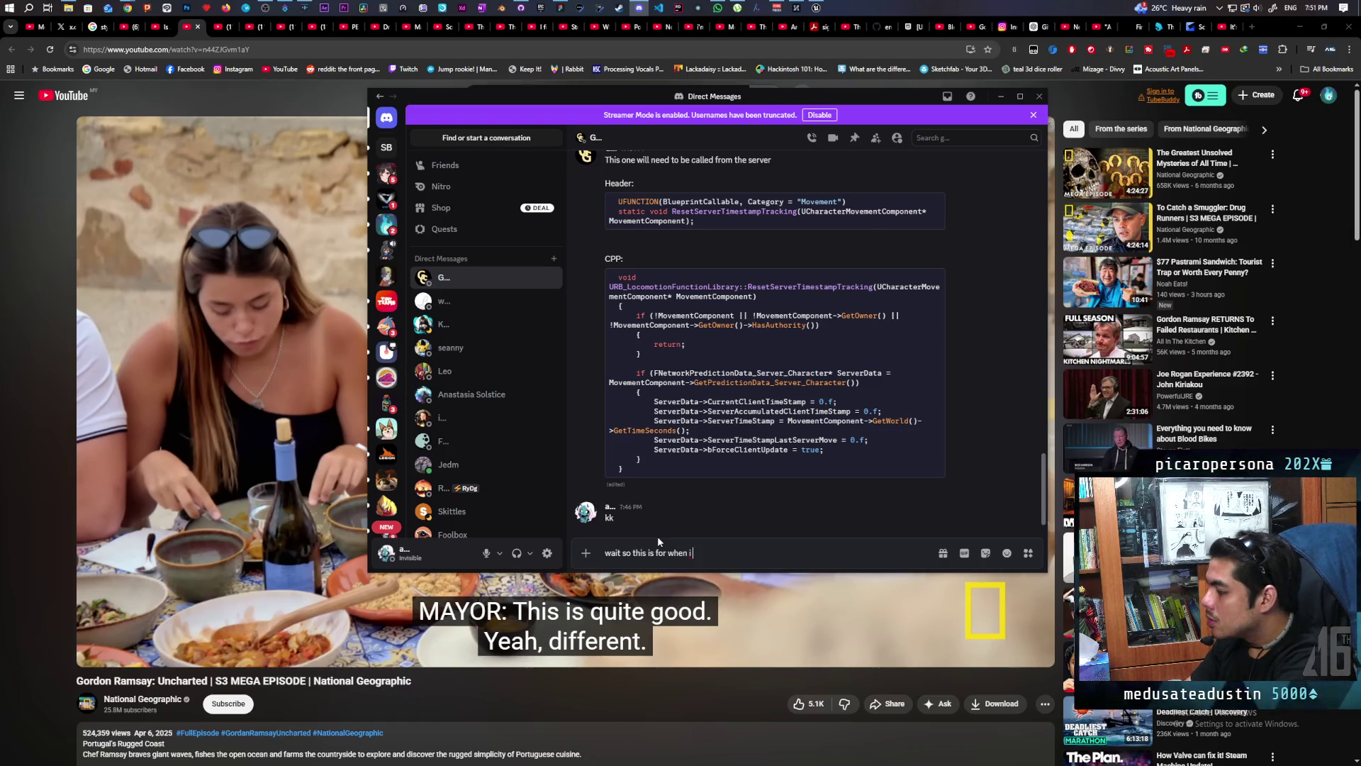
type(" turn off")
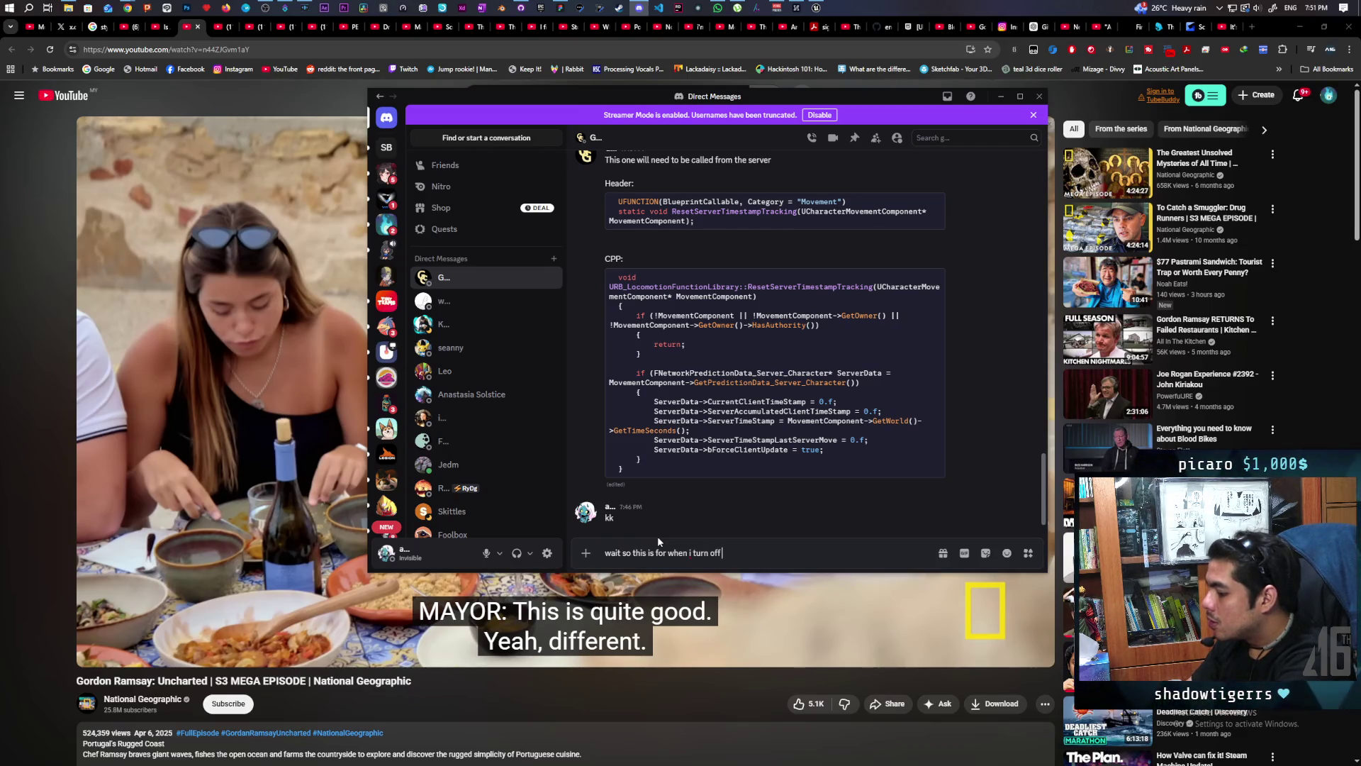
type(" physics ")
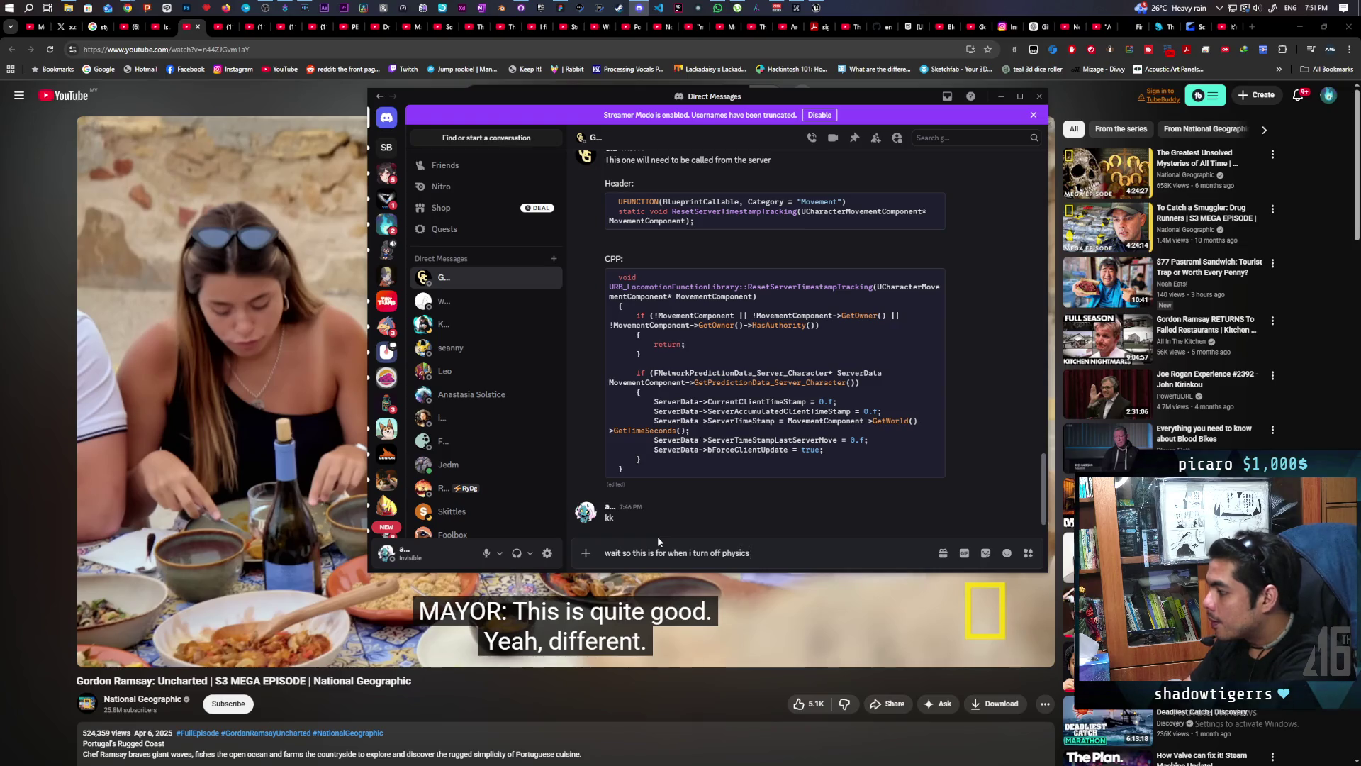
type("right? ")
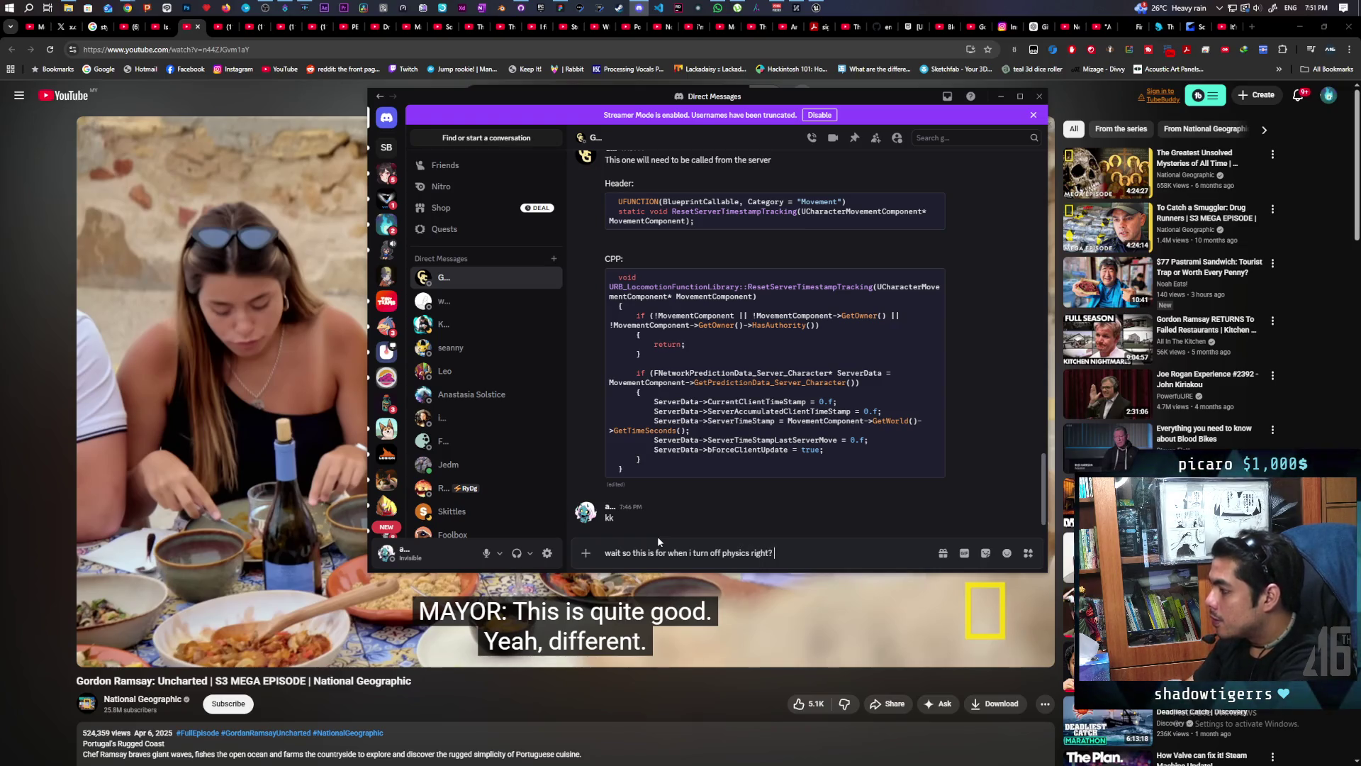
type("youre resetting the timestamp")
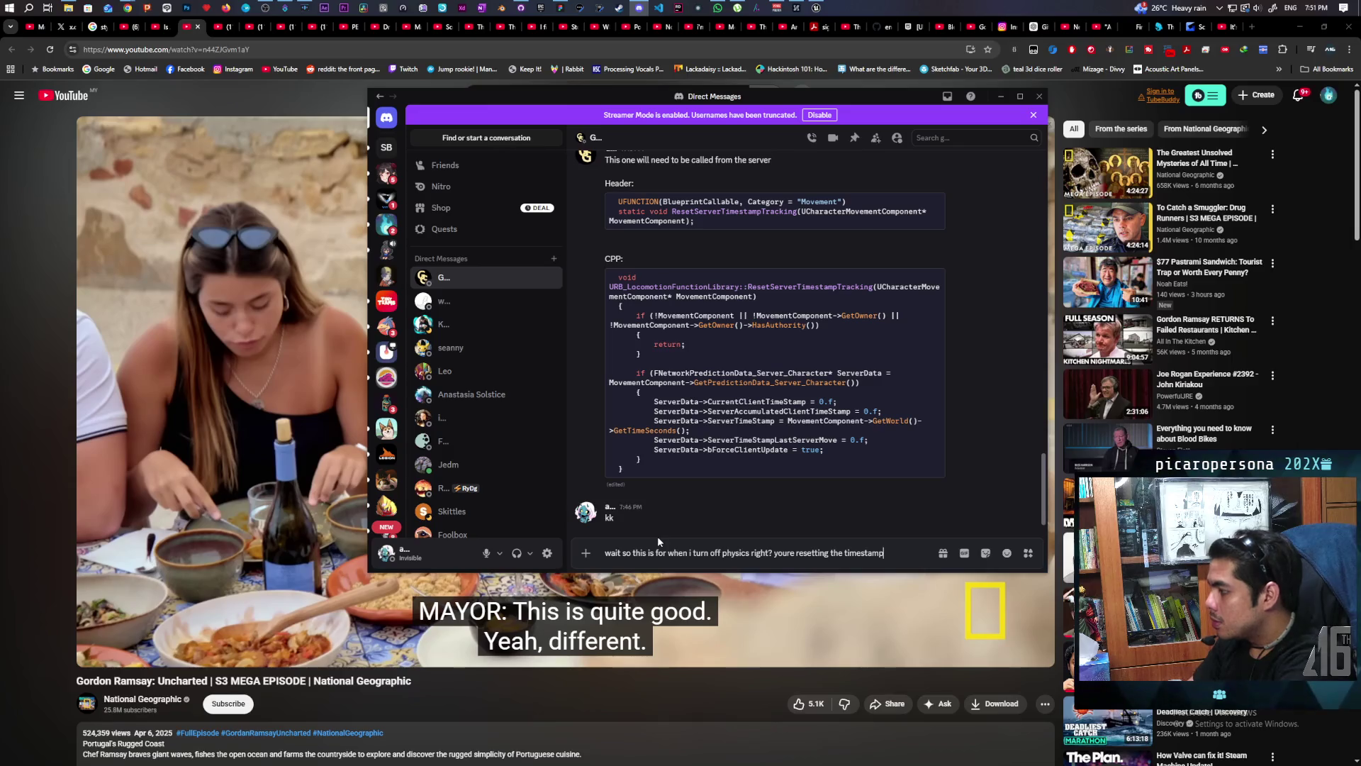
type("?")
key("Return")
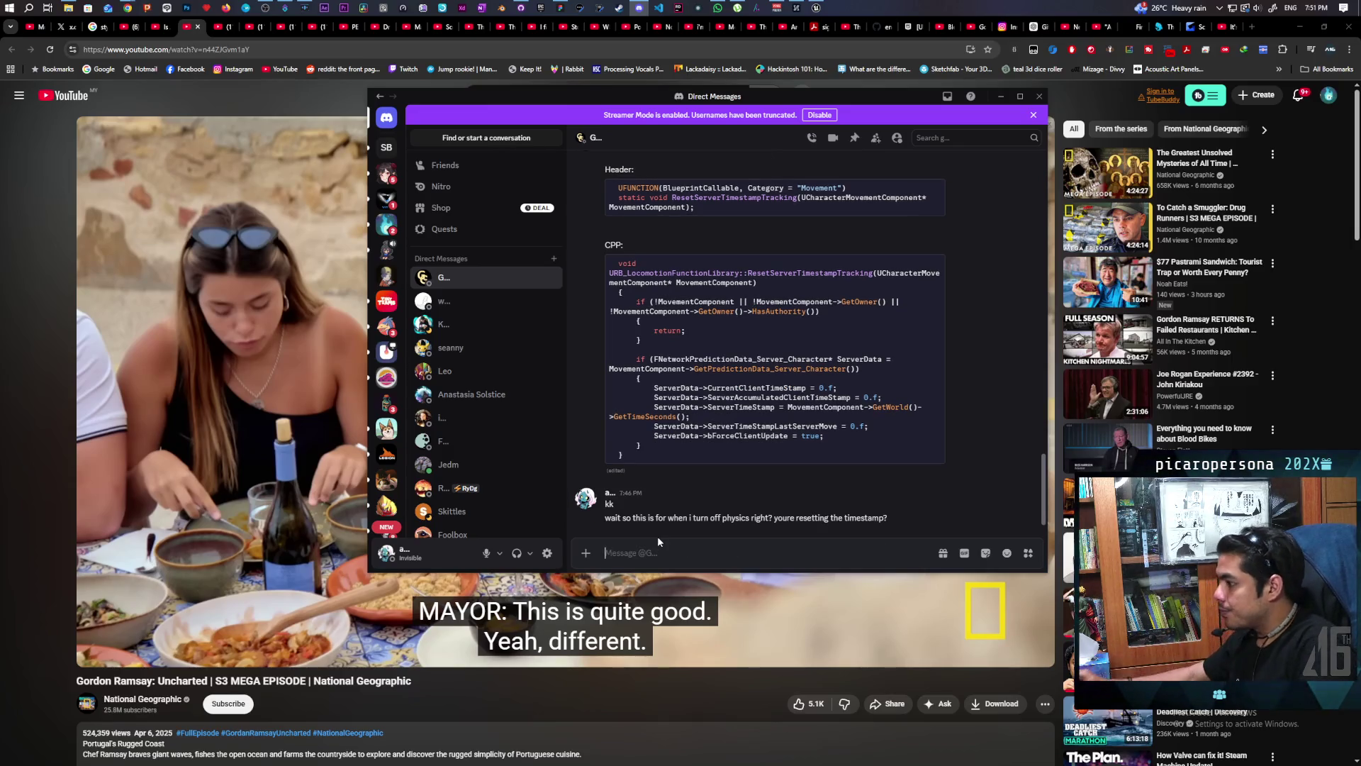
mouse_move(340, 478)
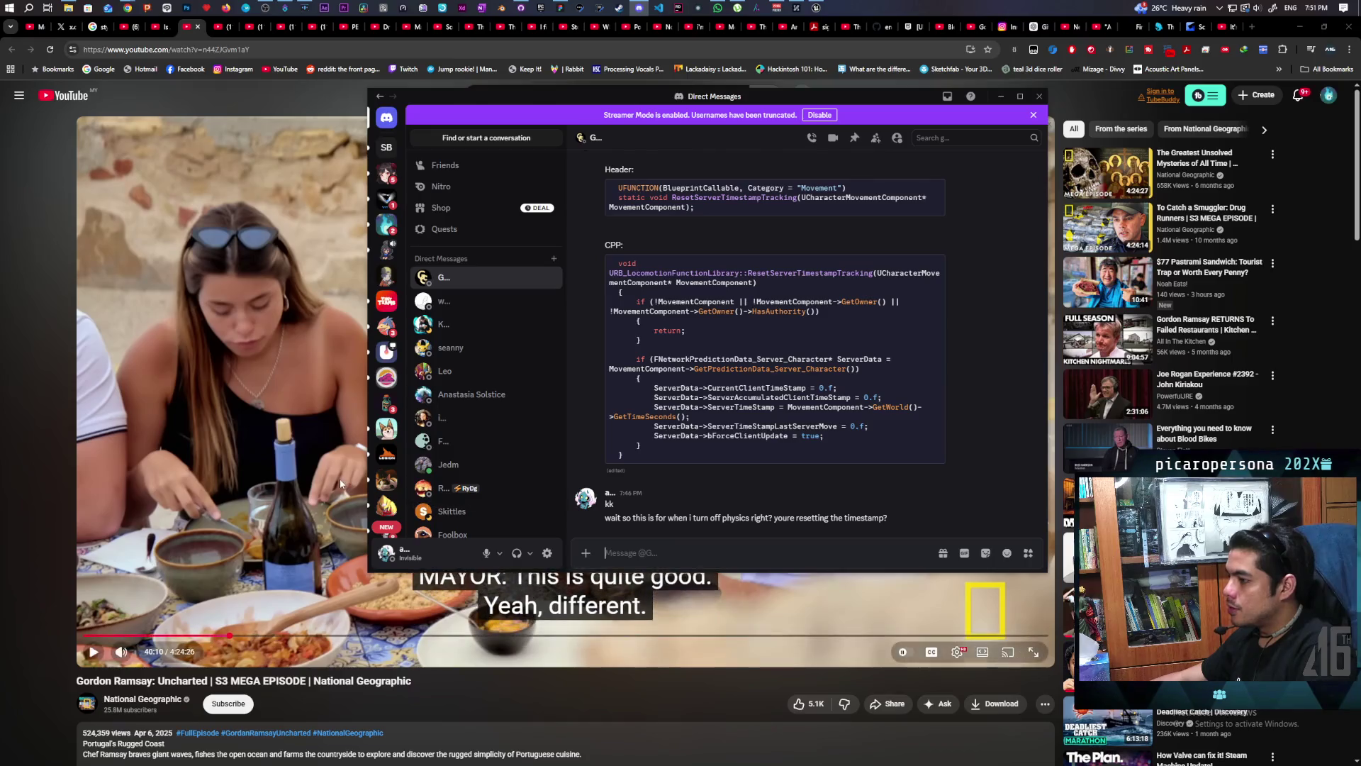
left_click(340, 478)
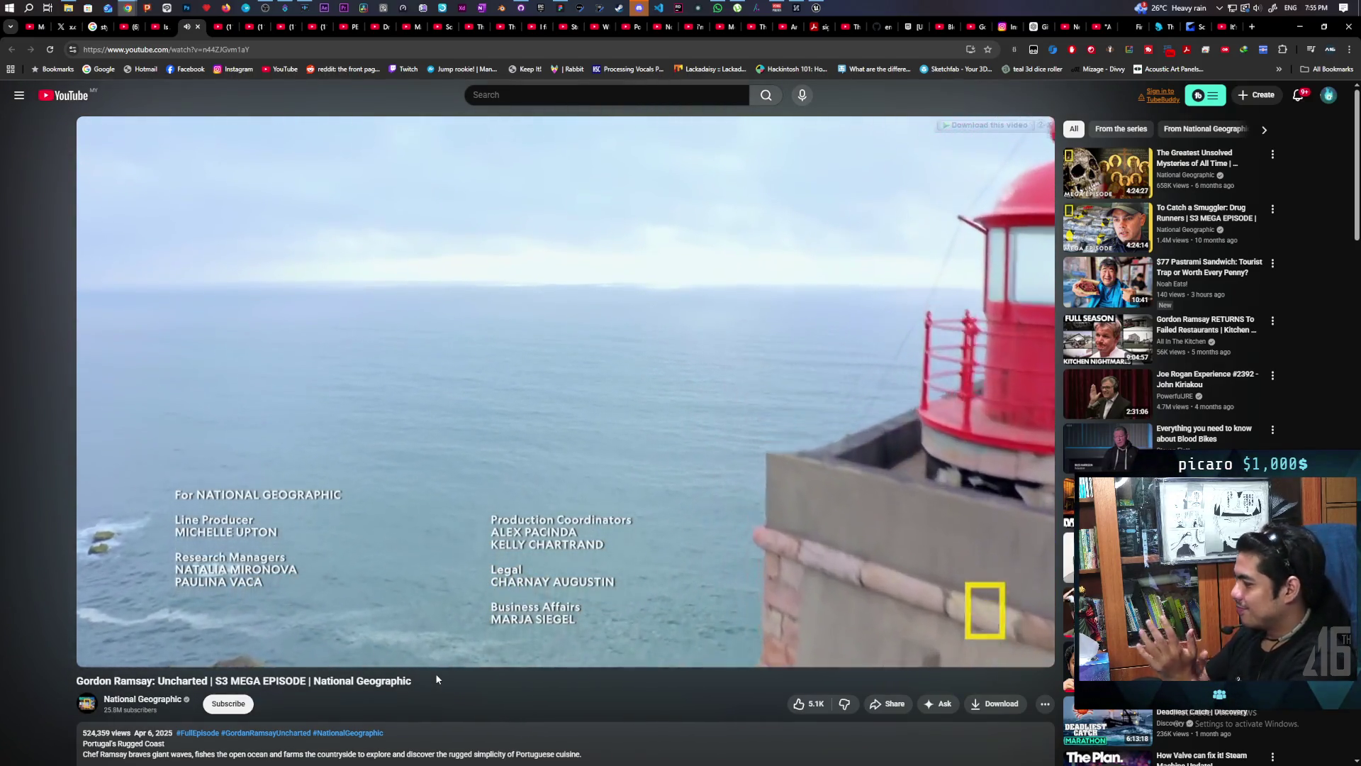
Step: Pause and minimize the video, then launch the Paparazi project from Rider's Welcome screen
key("space")
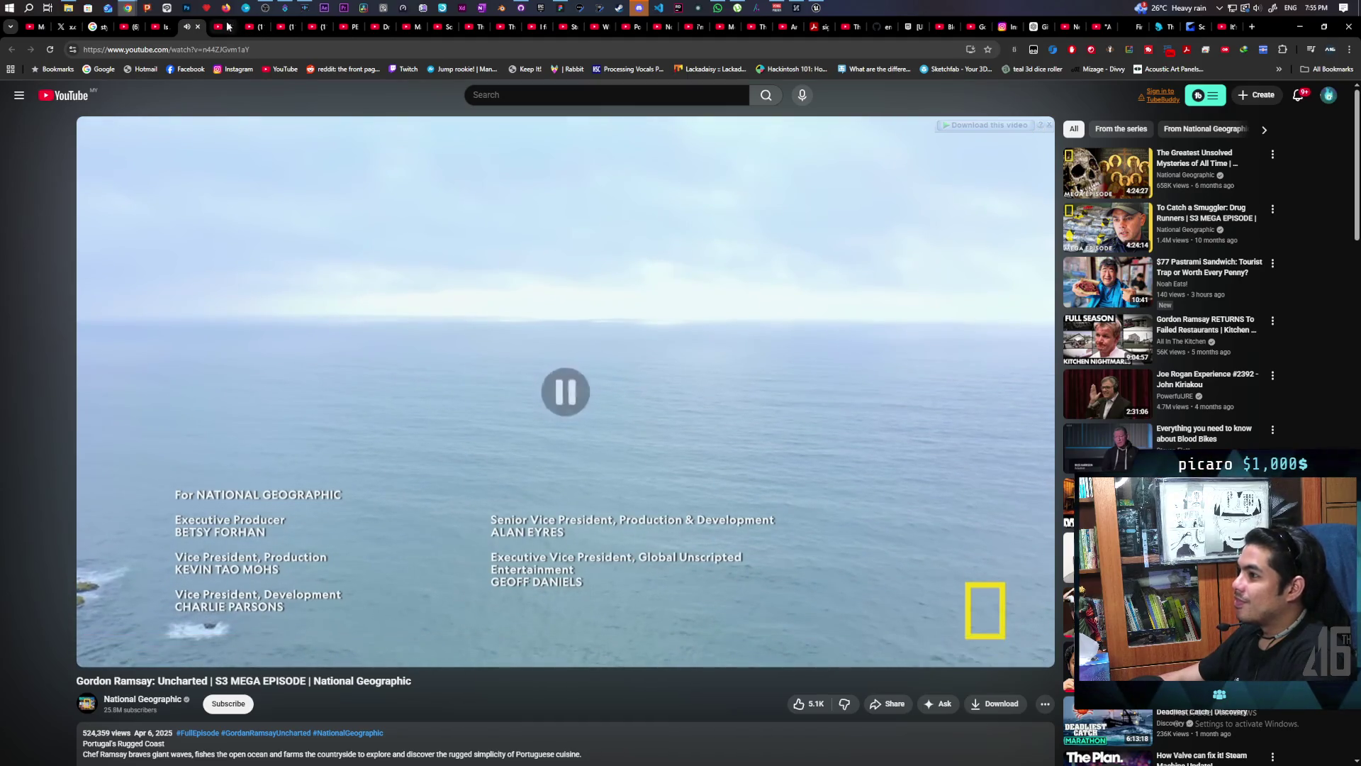
left_click(228, 26)
left_click(1308, 28)
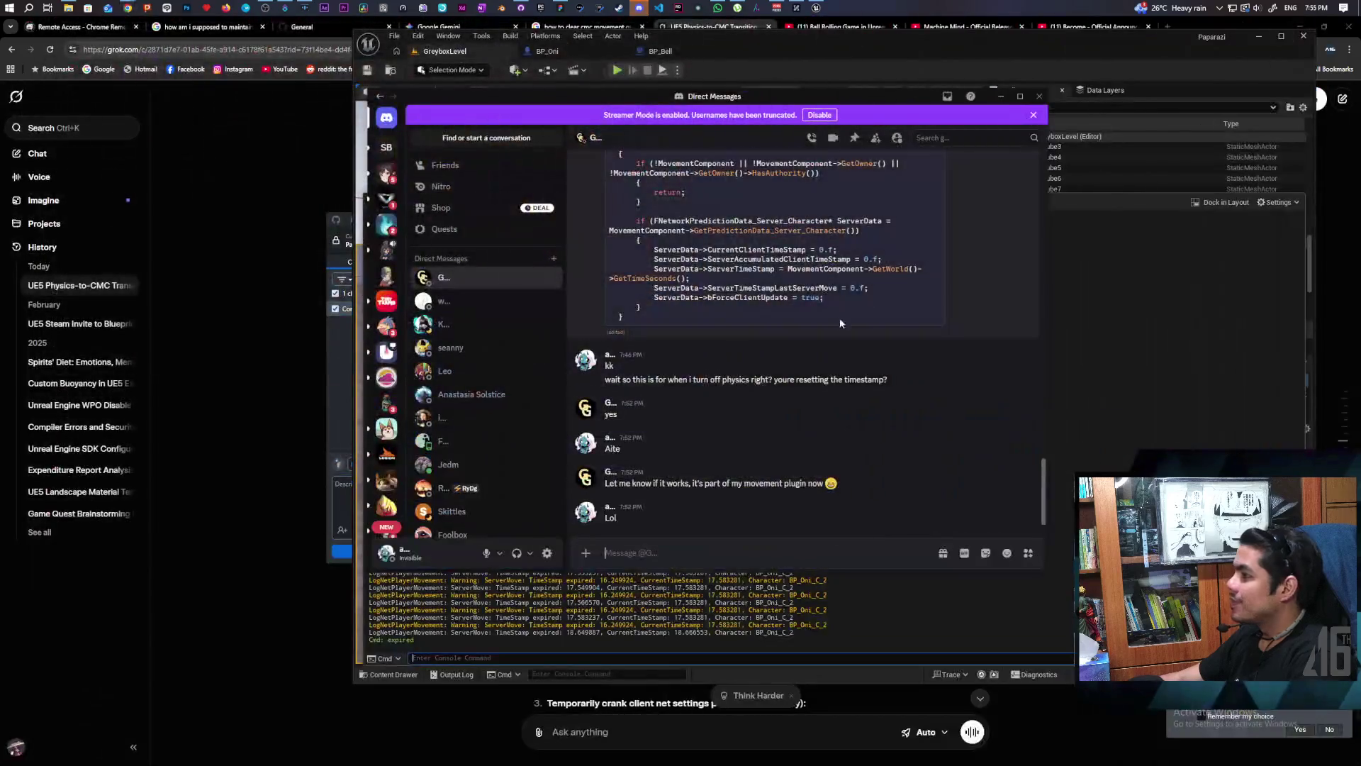
scroll(739, 397, "up", 2)
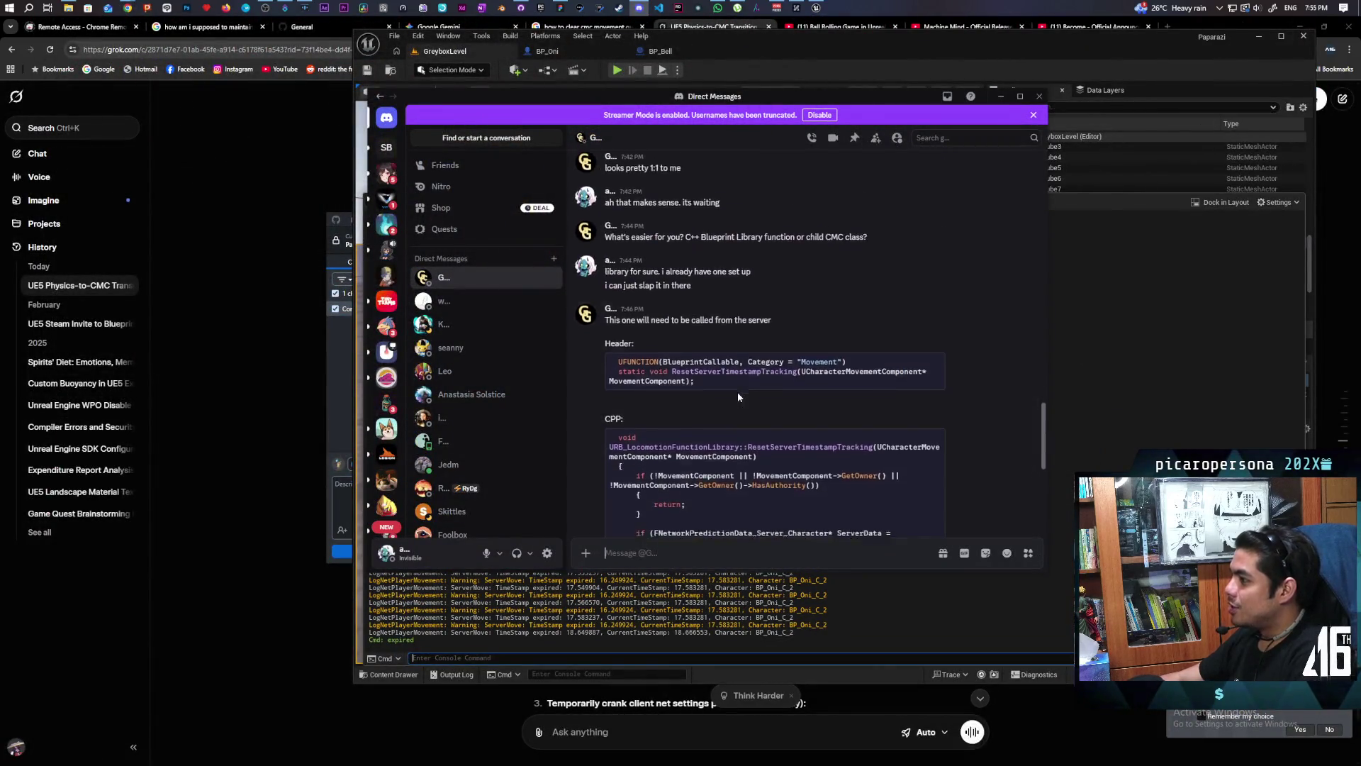
scroll(739, 396, "down", 1)
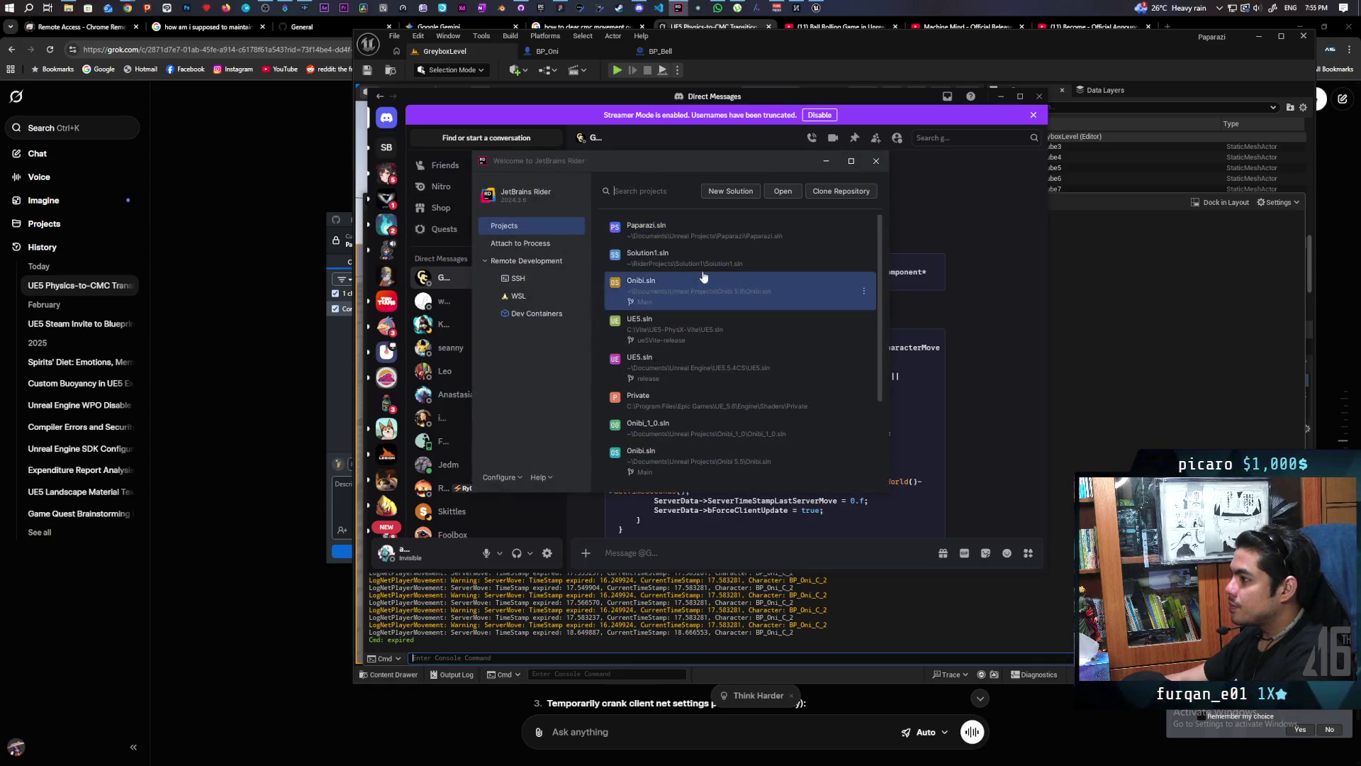
left_click(672, 228)
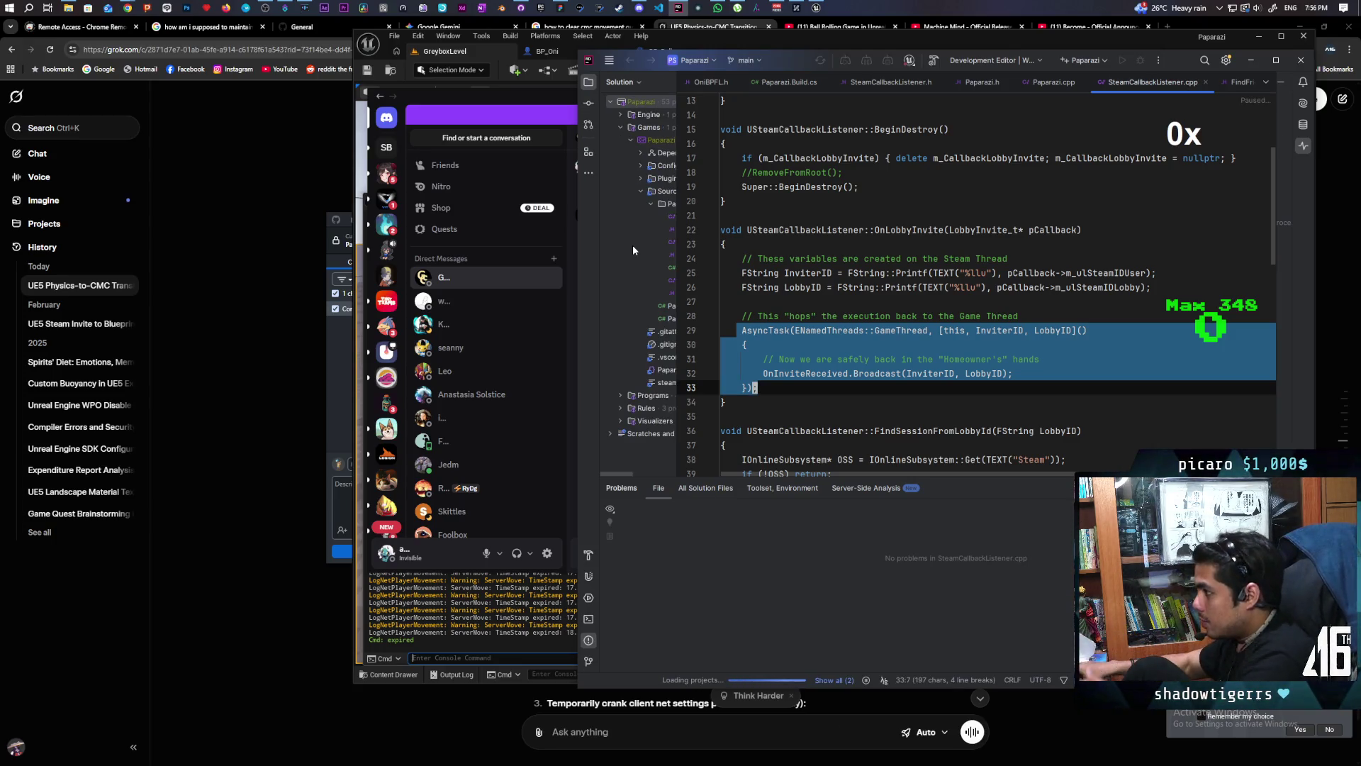
Step: Maximize Rider, widen the Solution tree and open the OniBPFL.h header
double_click(784, 57)
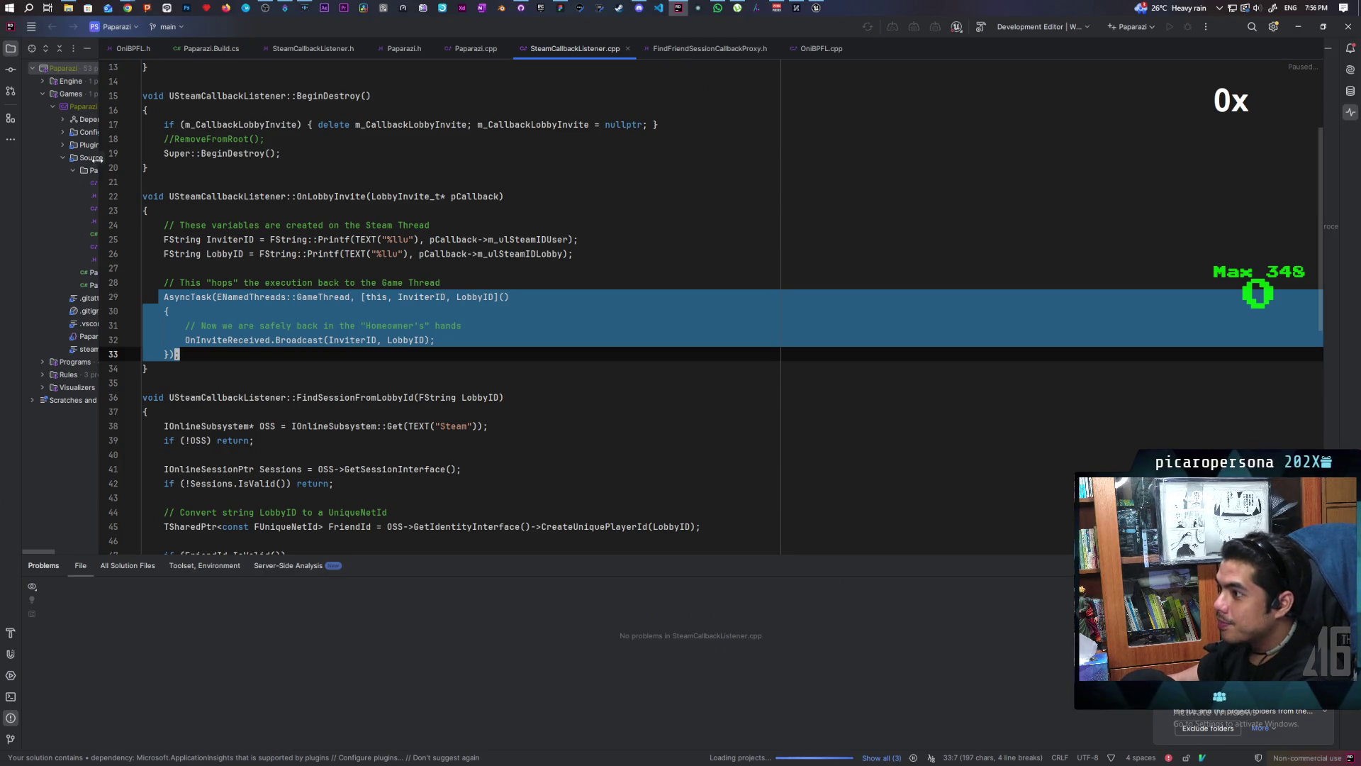
left_click_drag(100, 159, 249, 180)
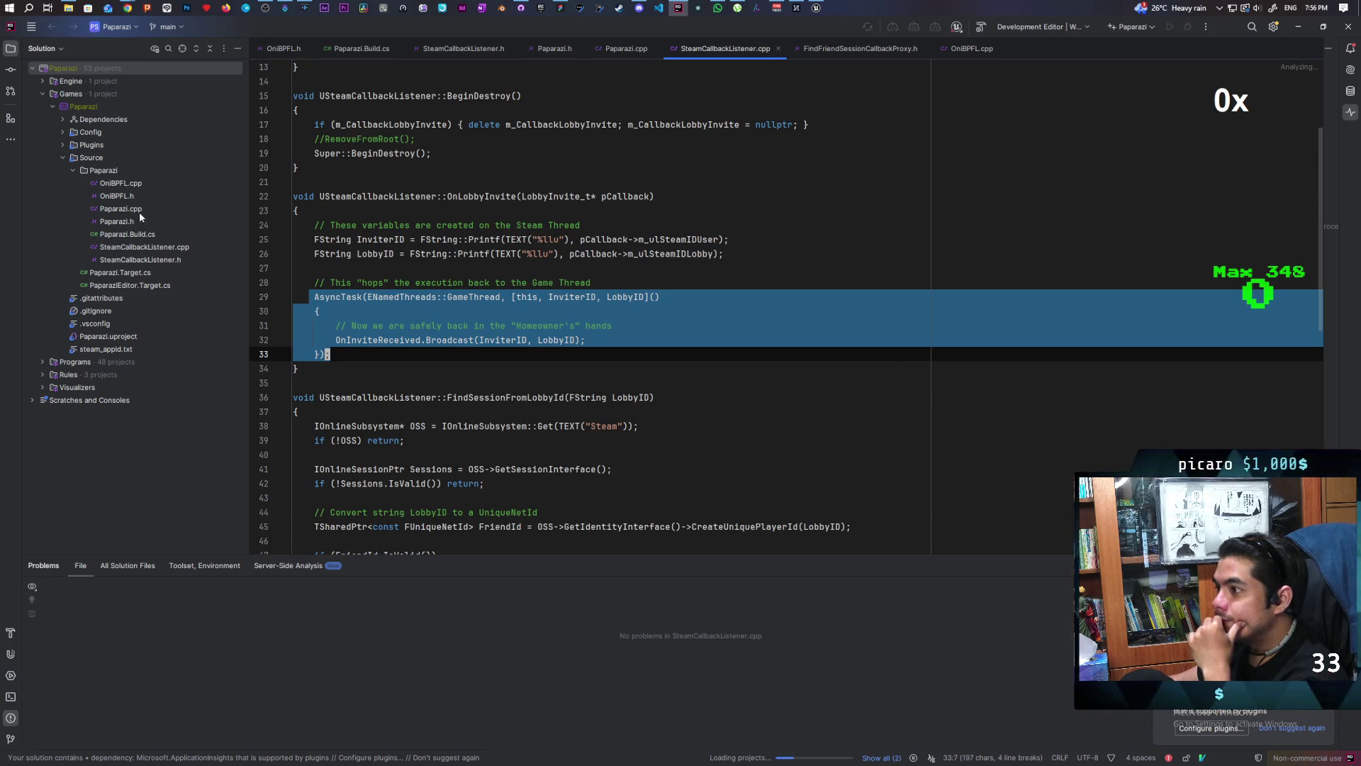
left_click(112, 189)
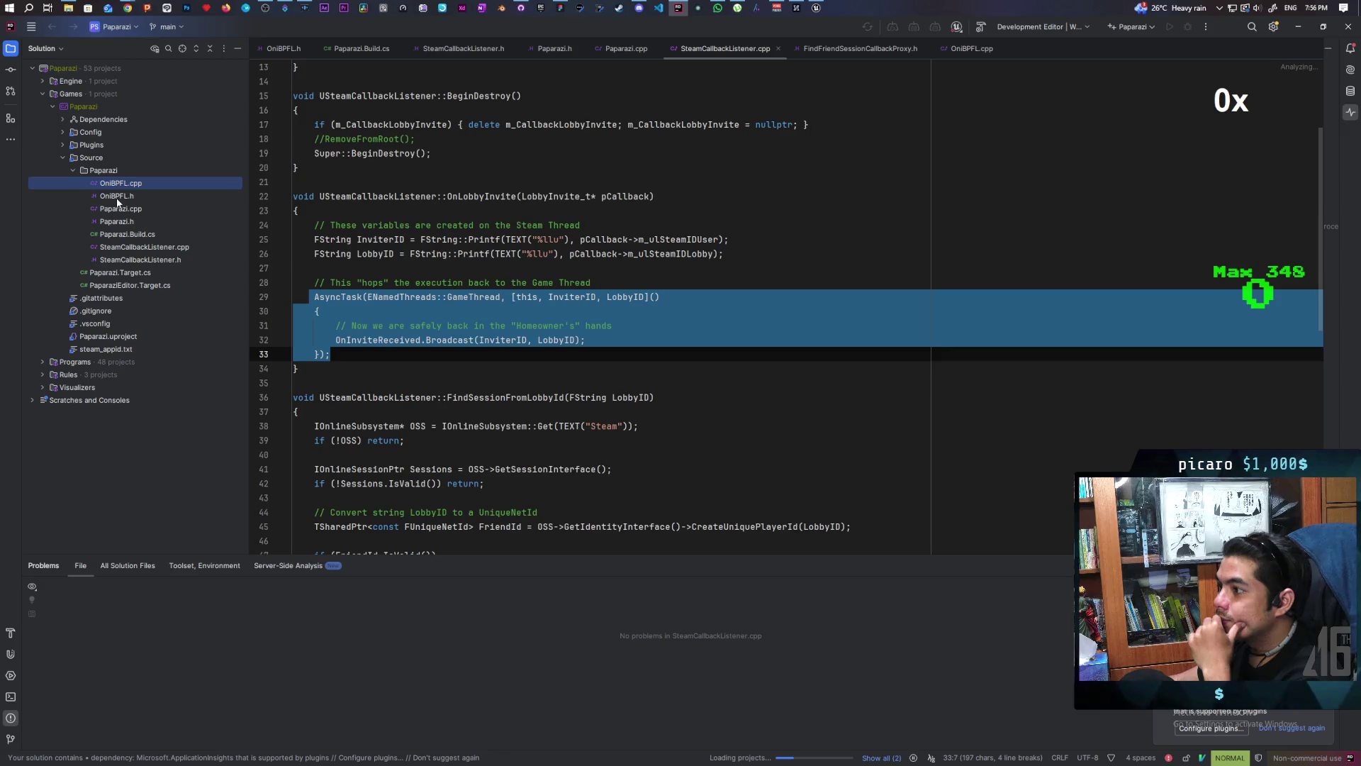
double_click(118, 198)
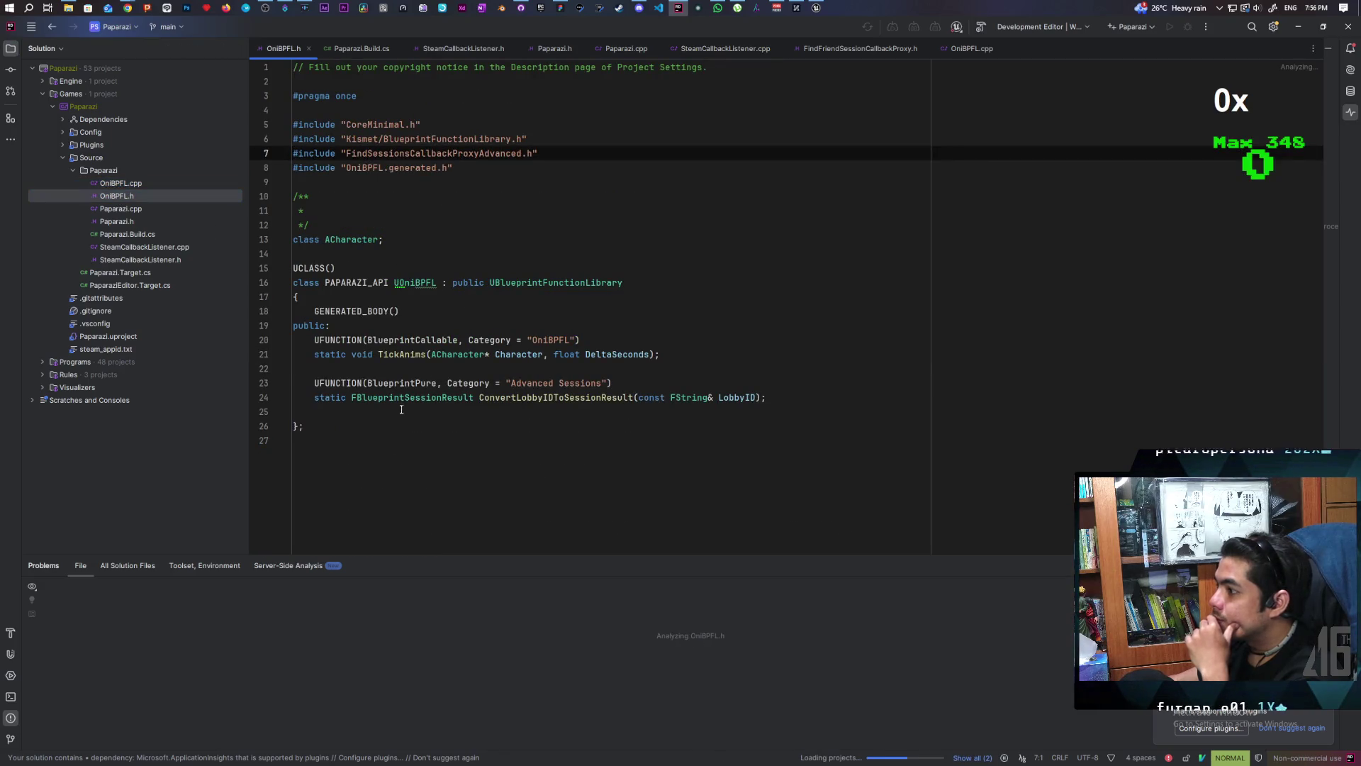
Step: Grab the shared header snippet from Discord and start a new line below line 25 in OniBPFL.h
left_click(639, 8)
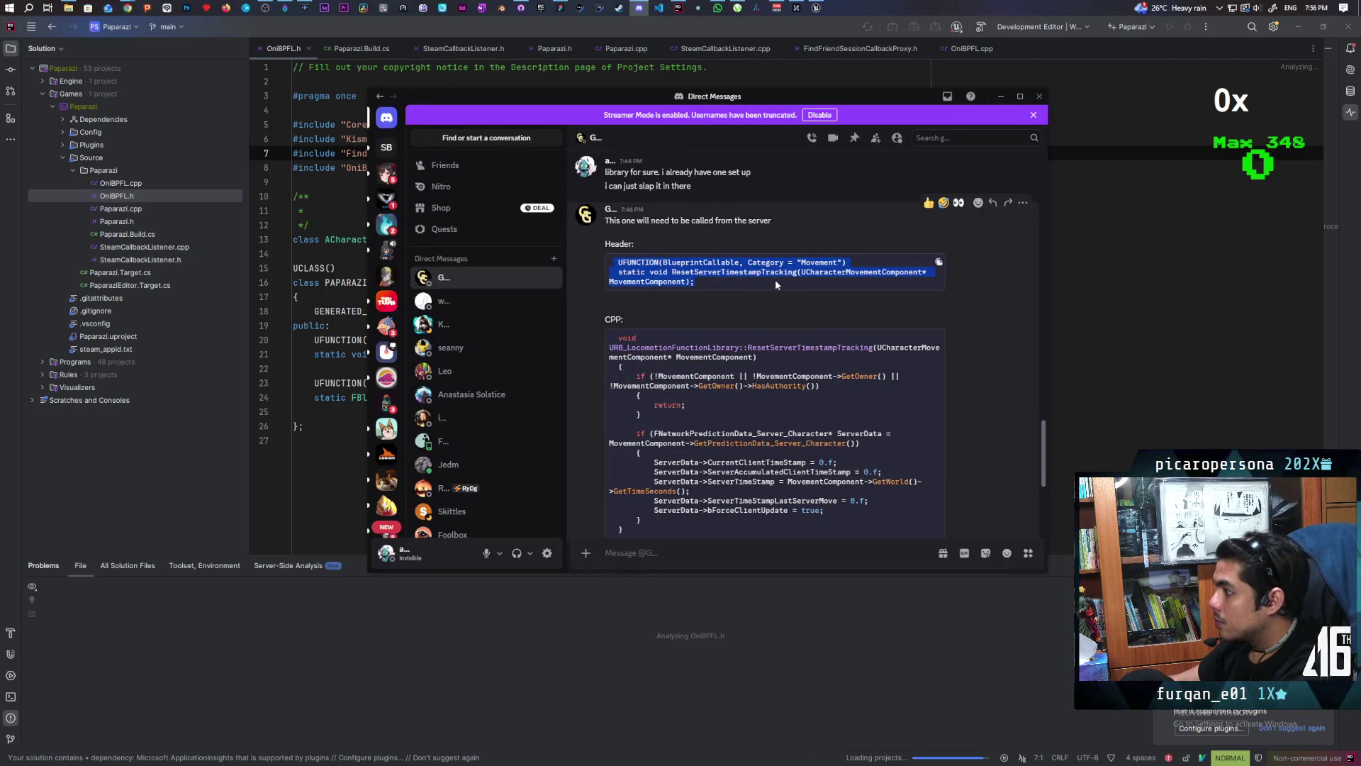
left_click(775, 280)
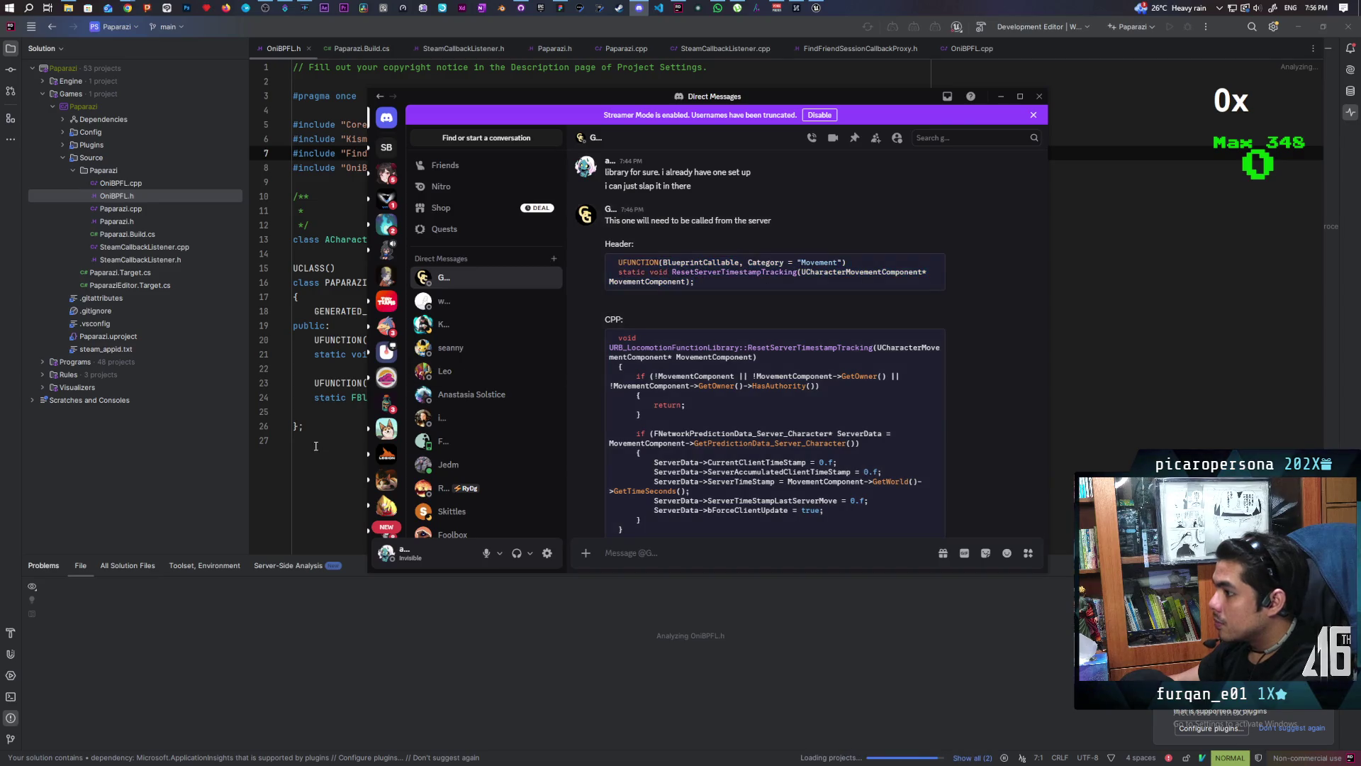
left_click(339, 417)
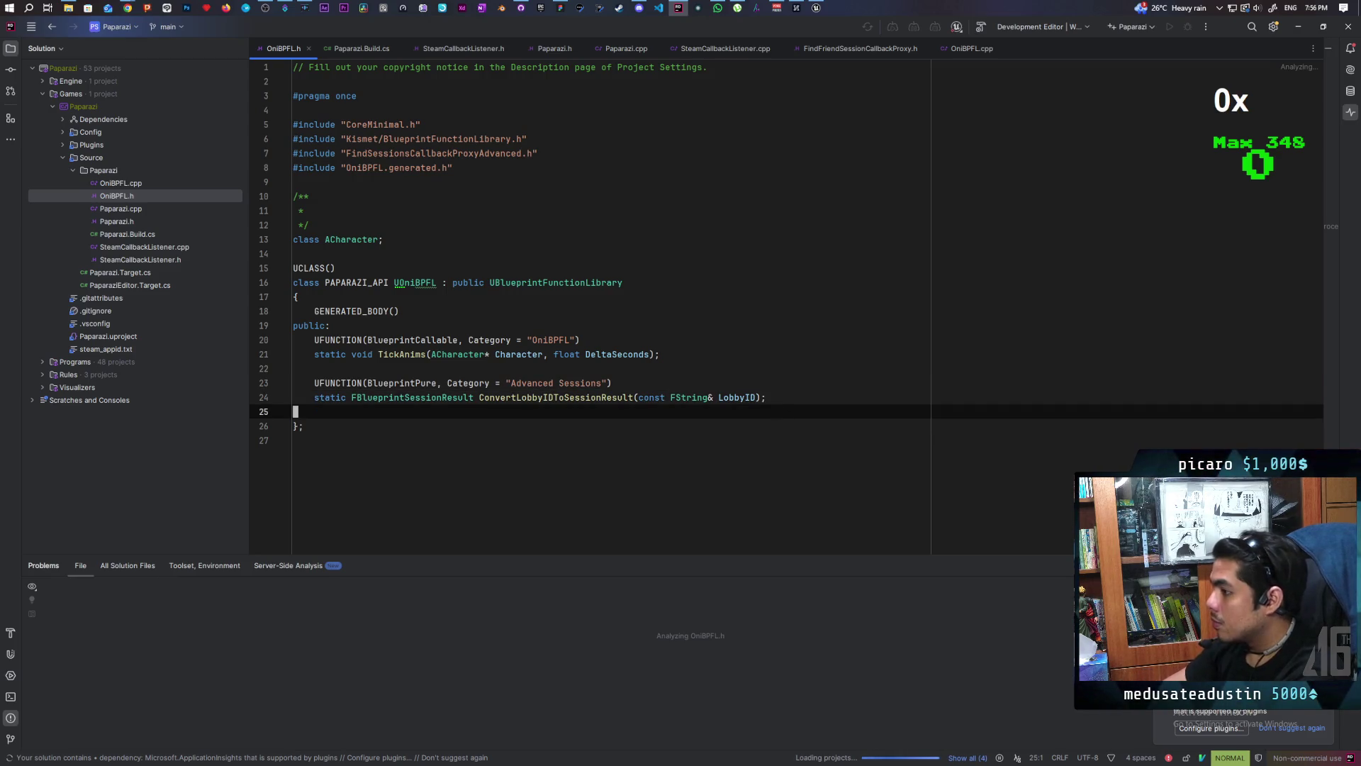
key("o")
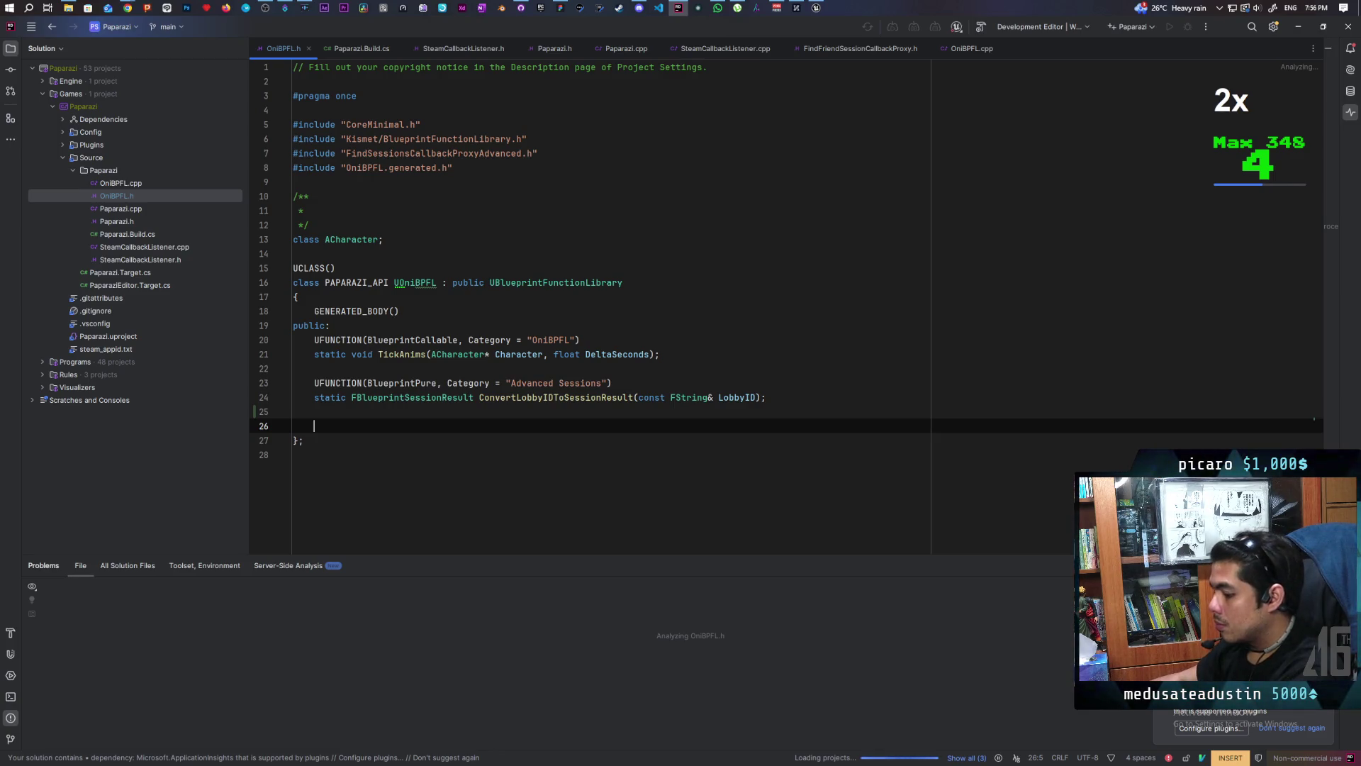
Step: Paste the ResetServerTimestampTracking declaration into the header and move on to OniBPFL.cpp
left_click(639, 9)
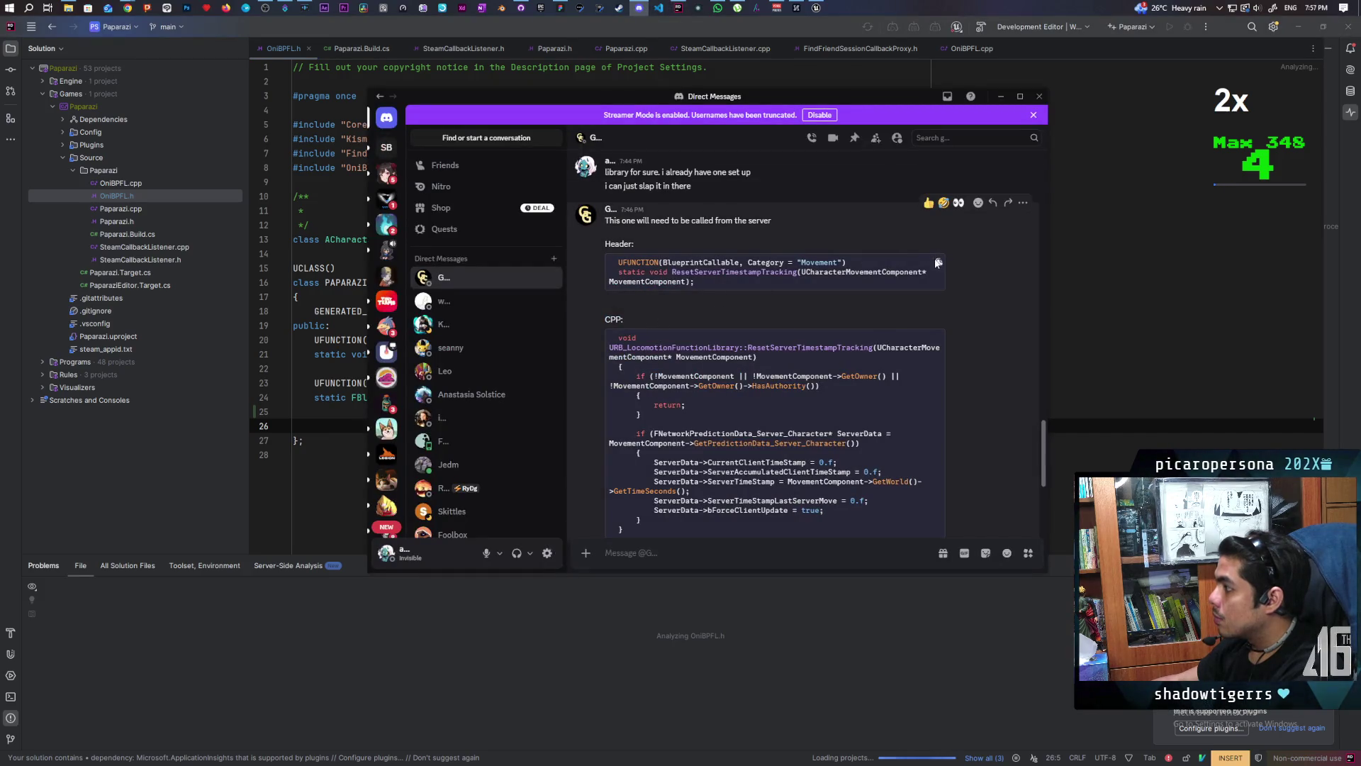
left_click(617, 9)
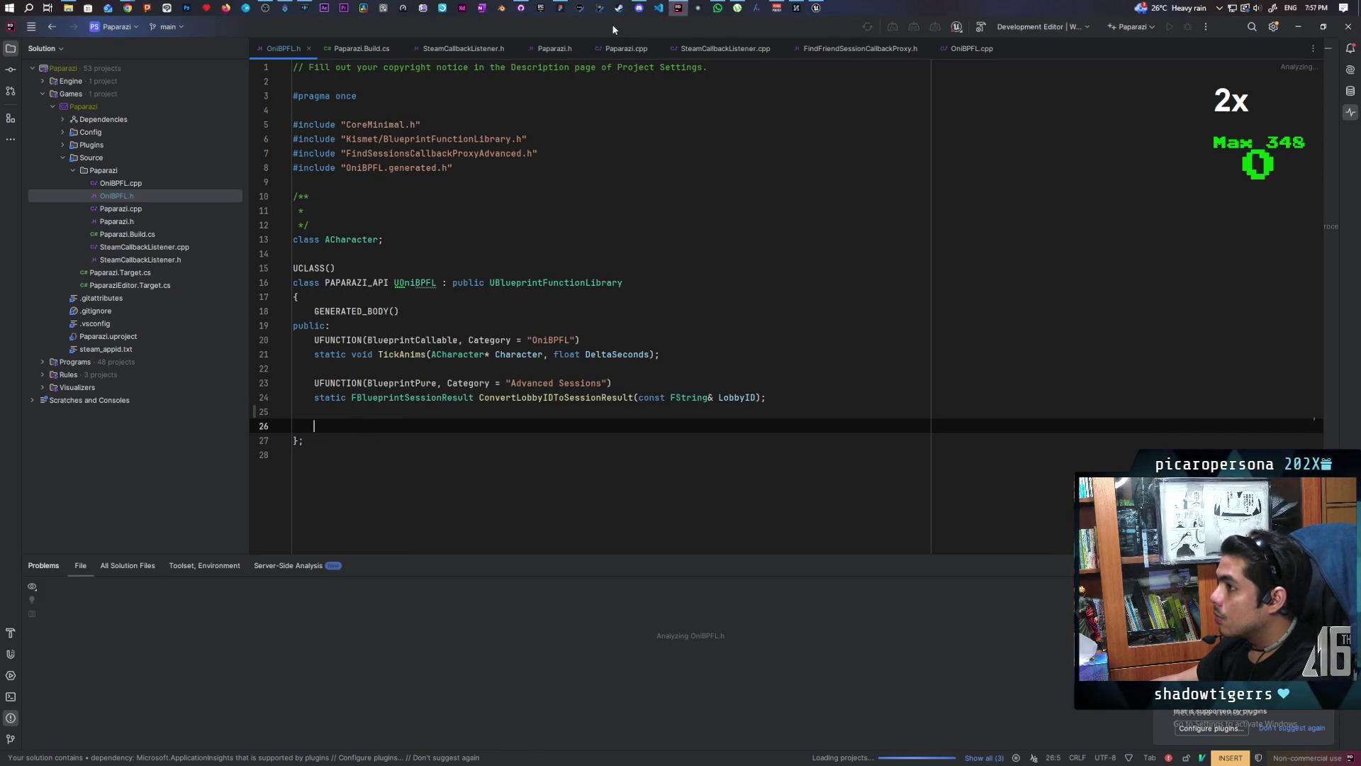
type("UFUNCTION(BlueprintCallable, Category = \"Movement\")     static void ResetServerTimestampTracking(UCharacterMovementComponent* MovementComponent);")
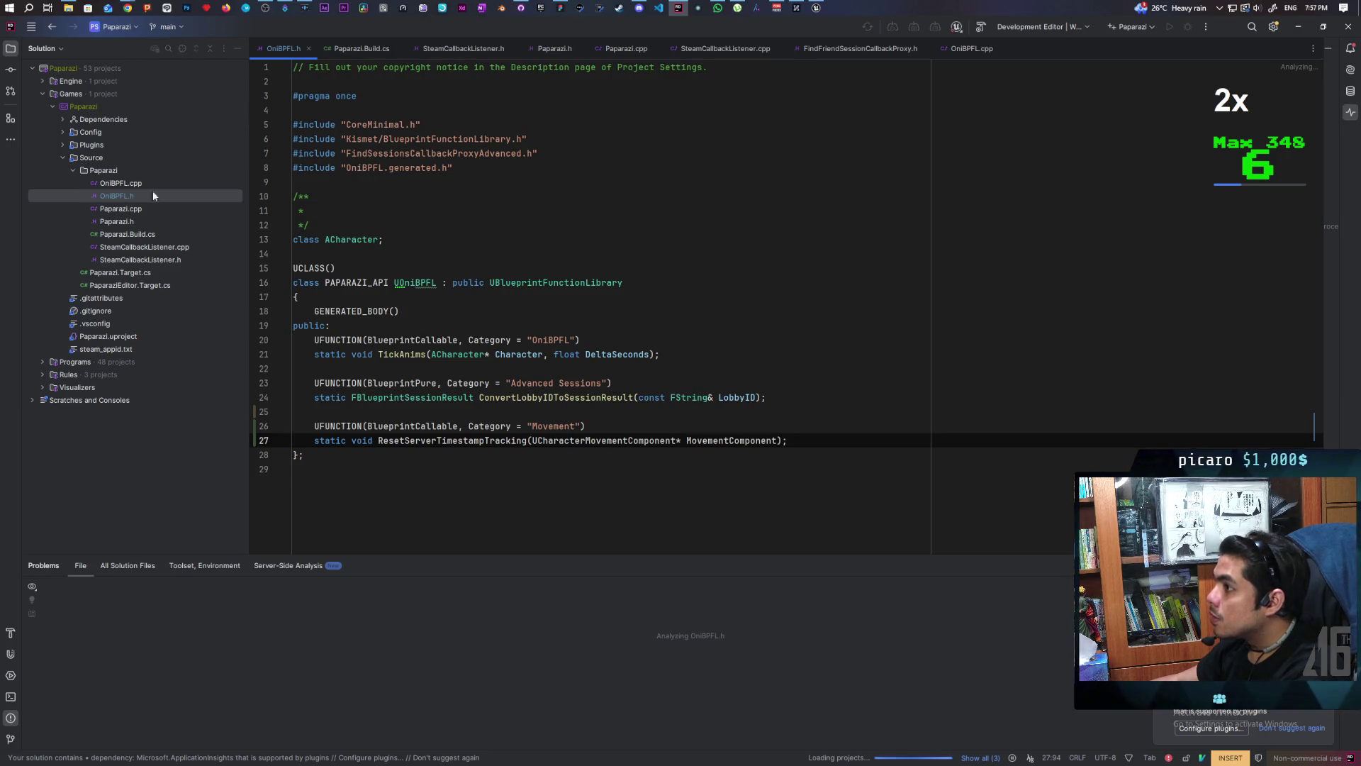
double_click(125, 183)
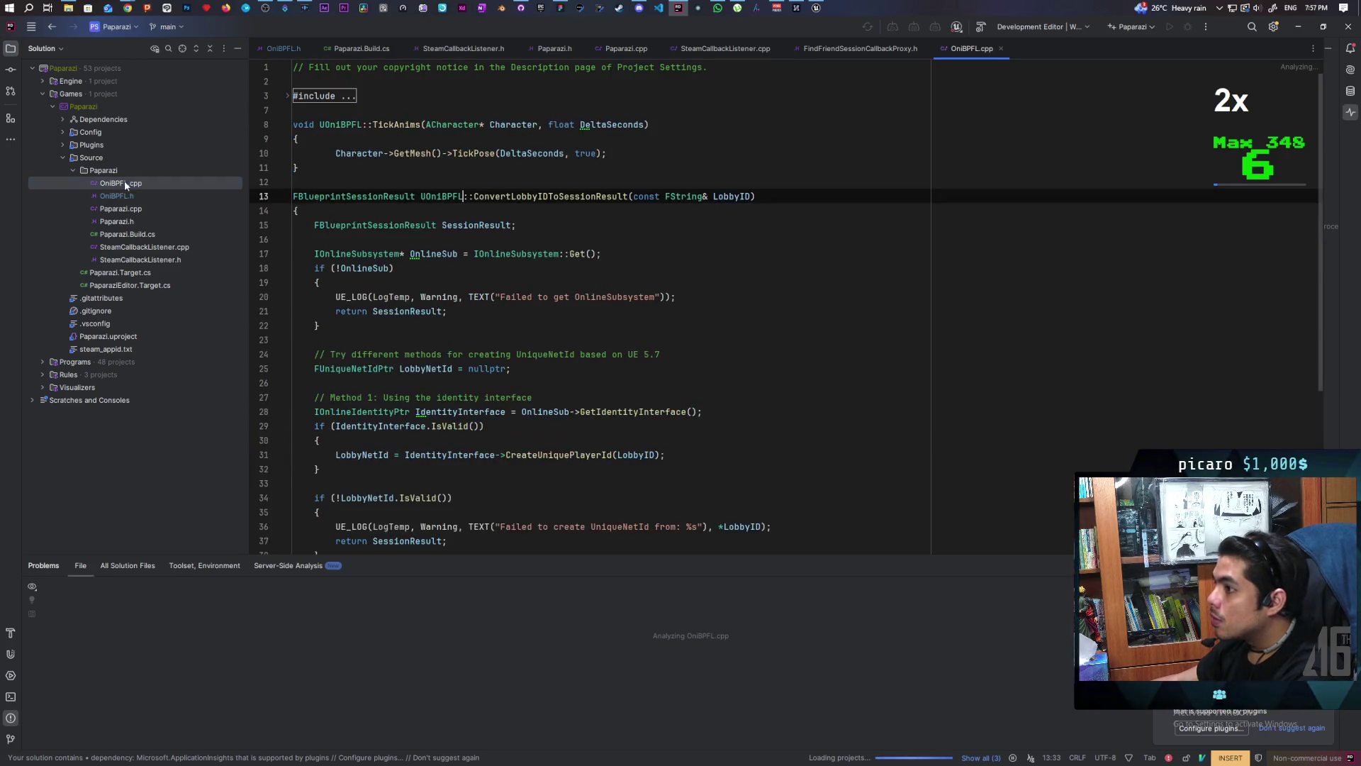
scroll(484, 334, "down", 5)
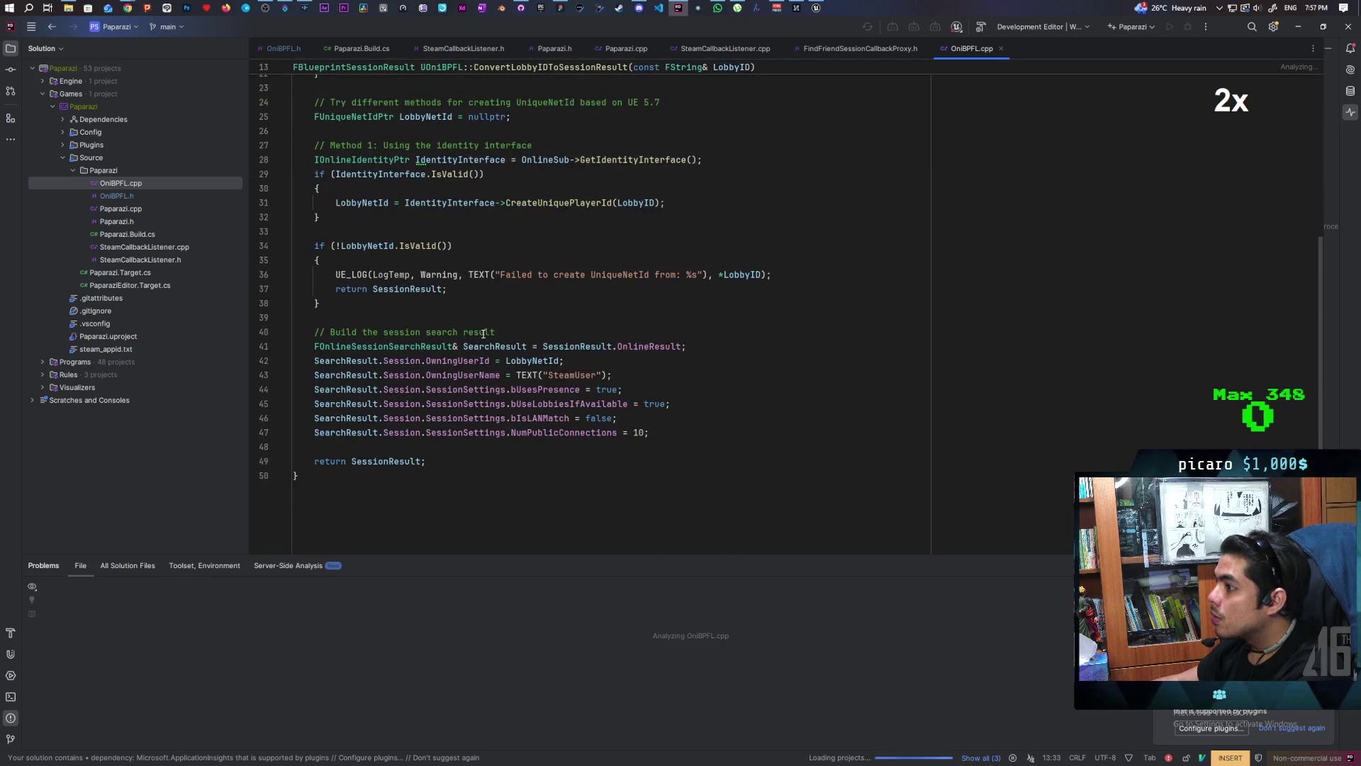
Step: Paste the ResetServerTimestampTracking function from Discord after the last function in OniBPFL.cpp
left_click(346, 497)
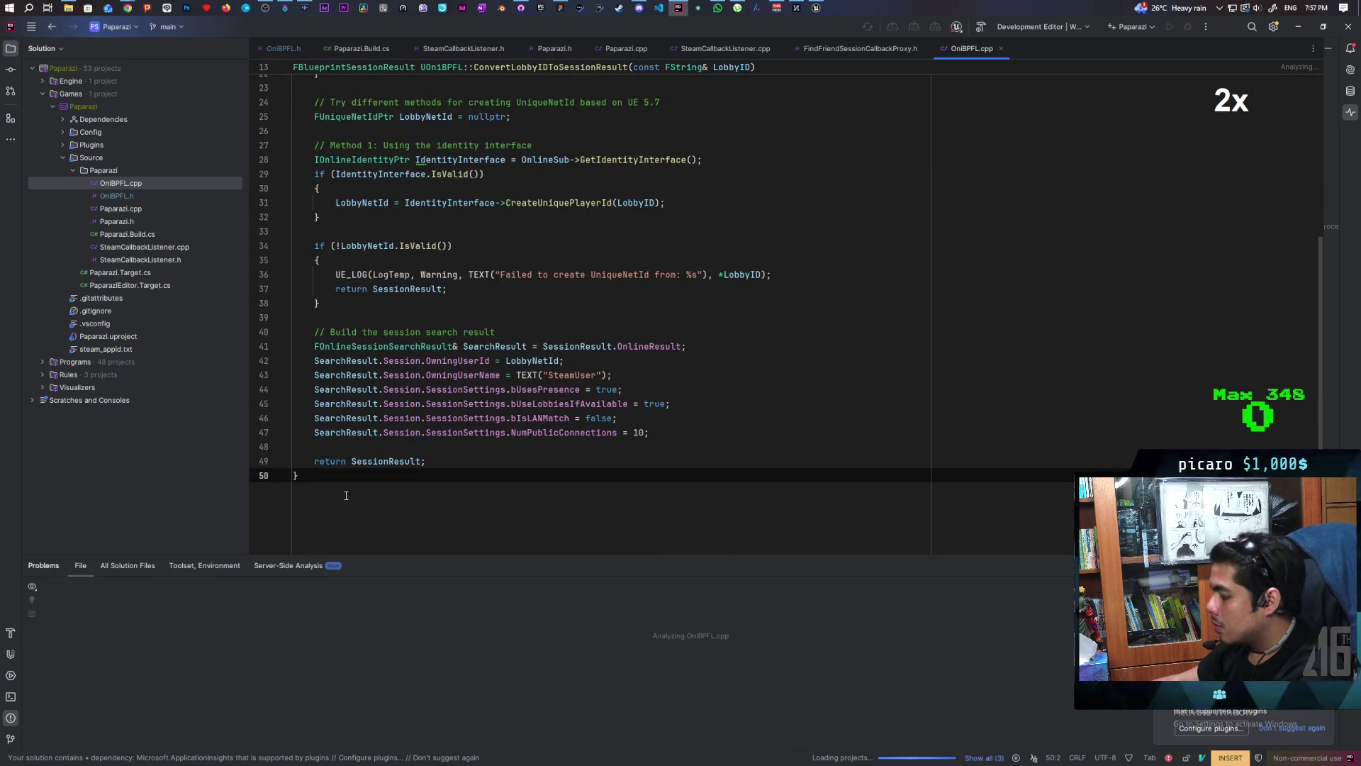
key("Return")
key("Return")
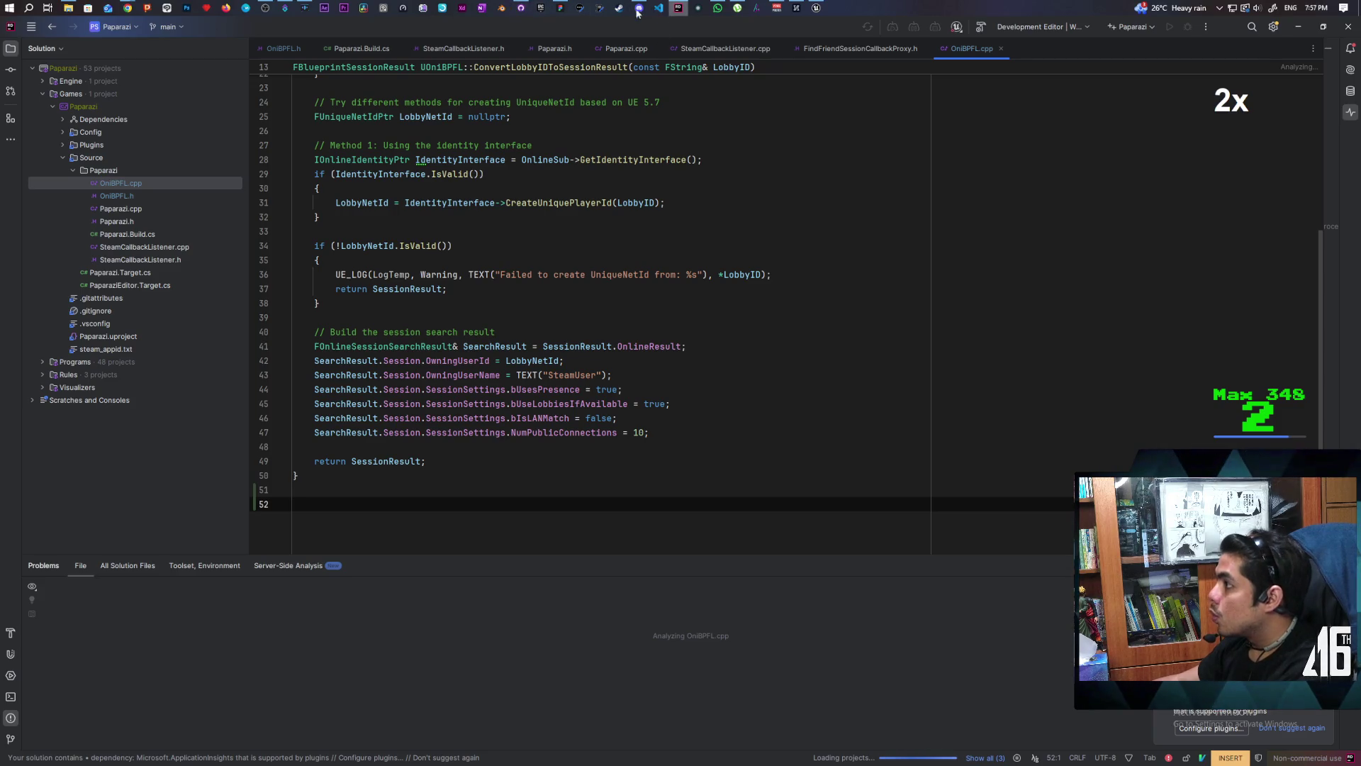
left_click(638, 8)
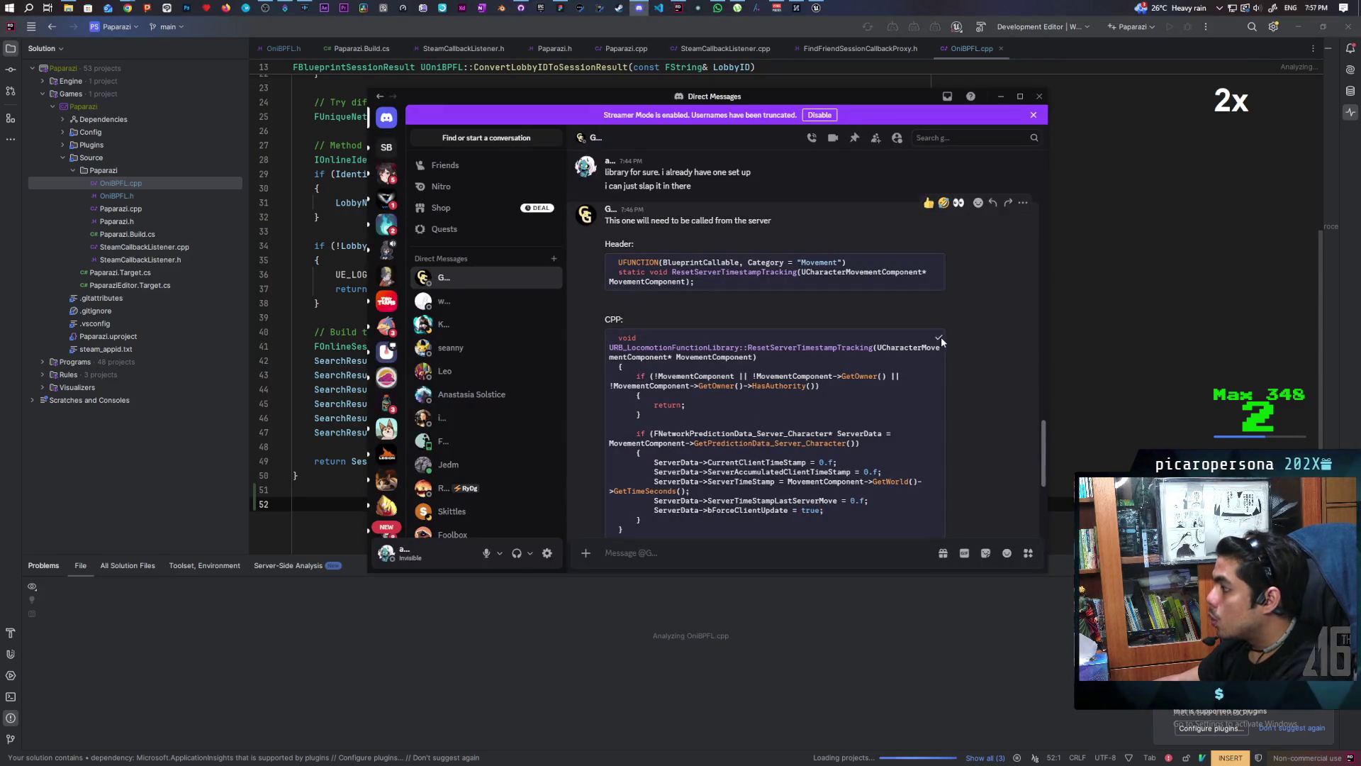
left_click(327, 505)
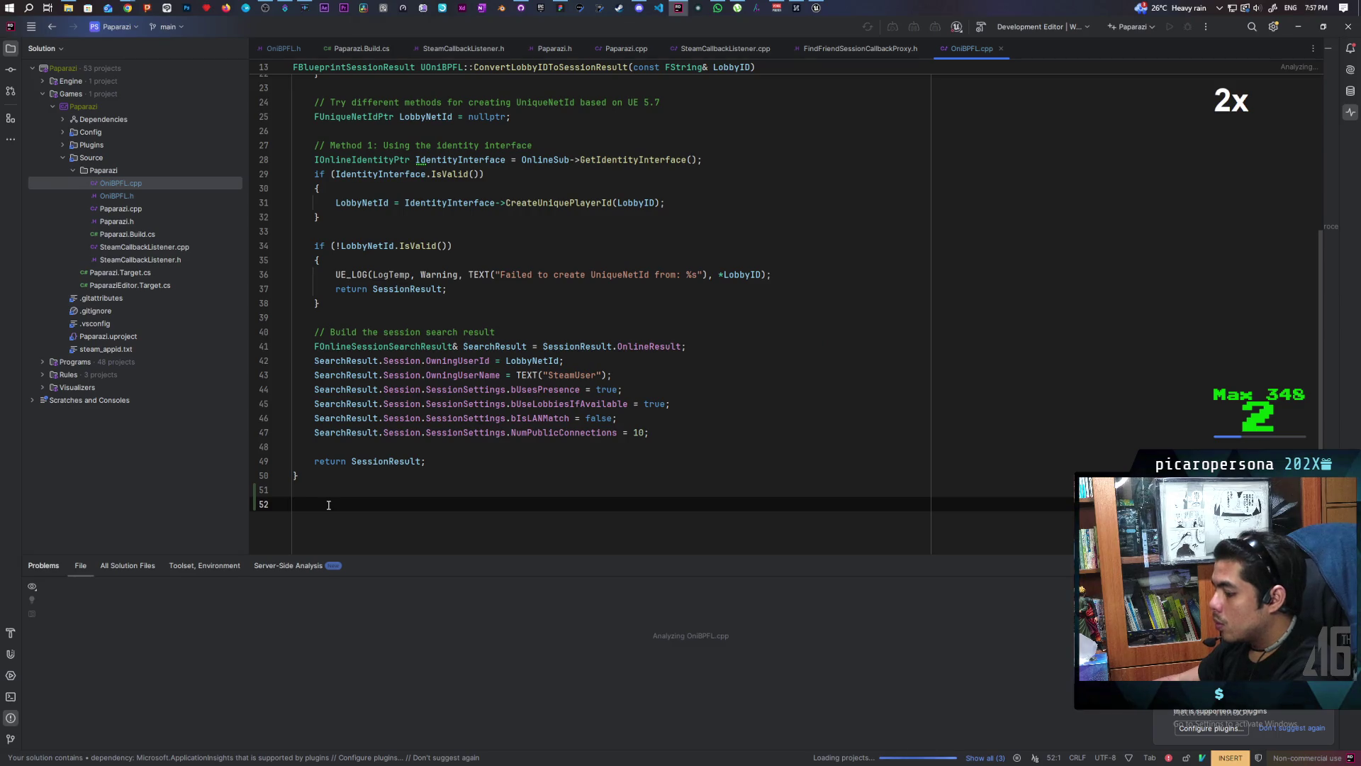
type("void URB_LocomotionFunctionLibrary::ResetServerTimestampTracking(UCharacterMovementComponent* MovementComponent) {     if (!MovementComponent || !MovementComponent->GetOwner() || !MovementComponent->GetOwner()->HasAuthority())     {         return;     }      if (FNetworkPredictionData_Server_Character* ServerData = MovementComponent->GetPredictionData_Server_Character())     {         ServerData->CurrentClientTimeStamp = 0.f;         ServerData->ServerAccumulatedClientTimeStamp = 0.f;         ServerData->ServerTimeStamp = MovementComponent->GetWorld()->GetTimeSeconds();         ServerData->ServerTimeStampLastServerMove = 0.f;         ServerData->bForceClientUpdate = true;     } }")
scroll(415, 408, "up", 1)
scroll(415, 409, "up", 1)
scroll(415, 404, "up", 2)
scroll(415, 400, "up", 1)
scroll(414, 401, "up", 2)
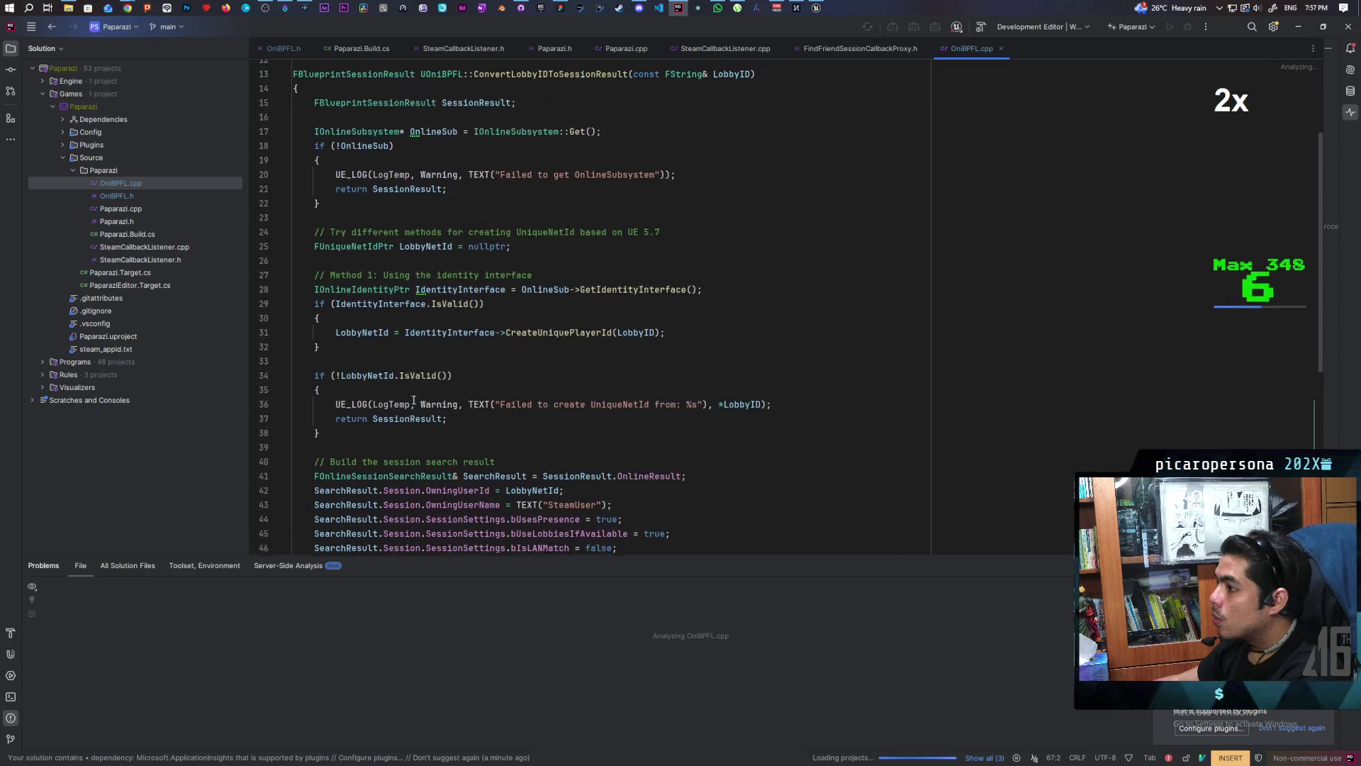
scroll(413, 399, "up", 2)
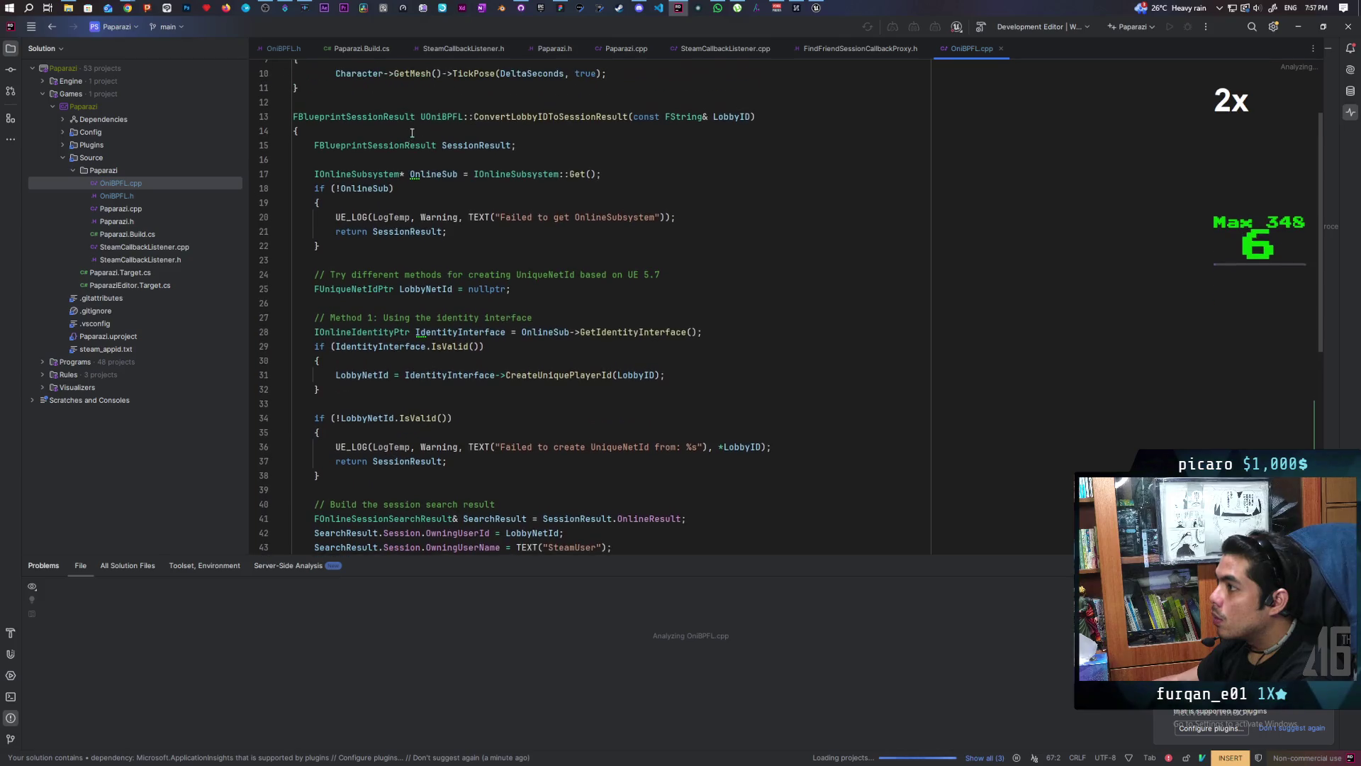
Step: Replace the URB_LocomotionFunctionLibrary qualifier on the new function with UOniBPFL
left_click(441, 116)
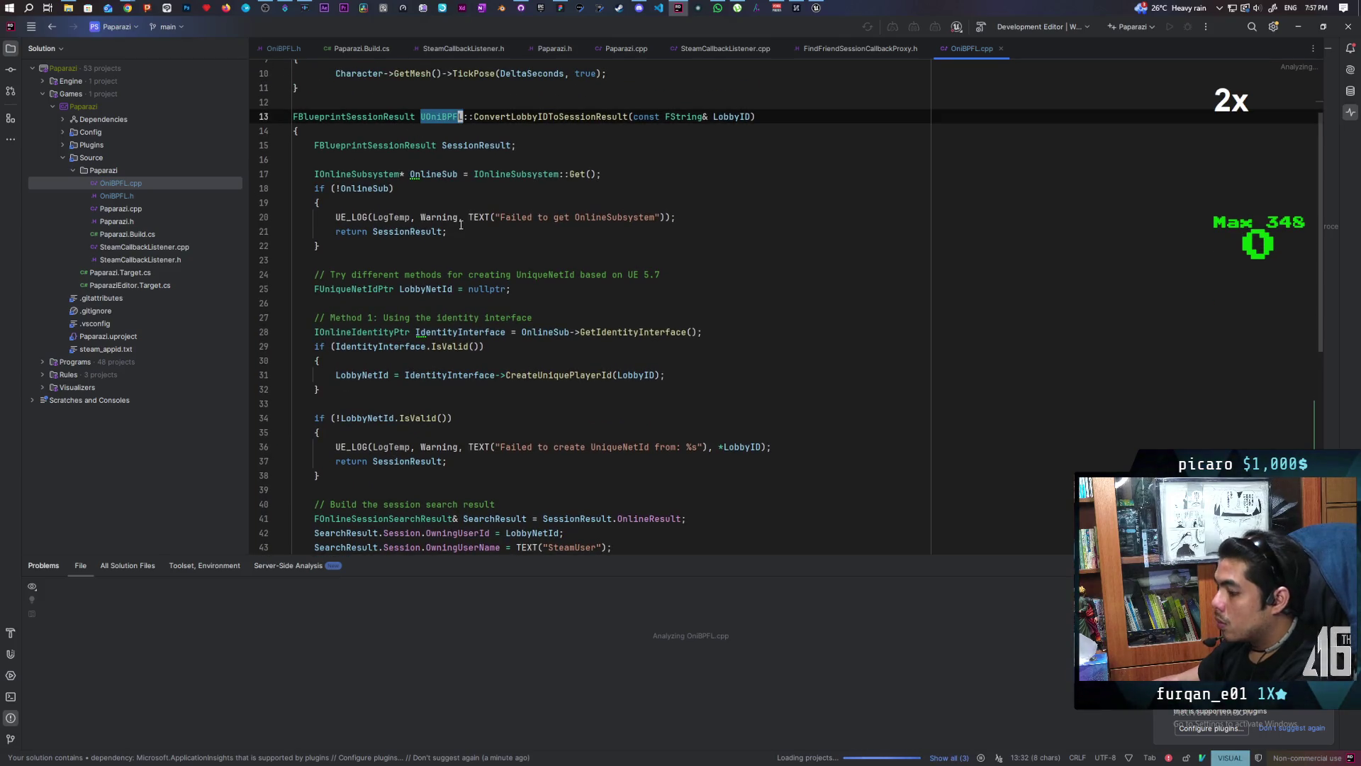
scroll(461, 223, "down", 2)
scroll(463, 259, "down", 3)
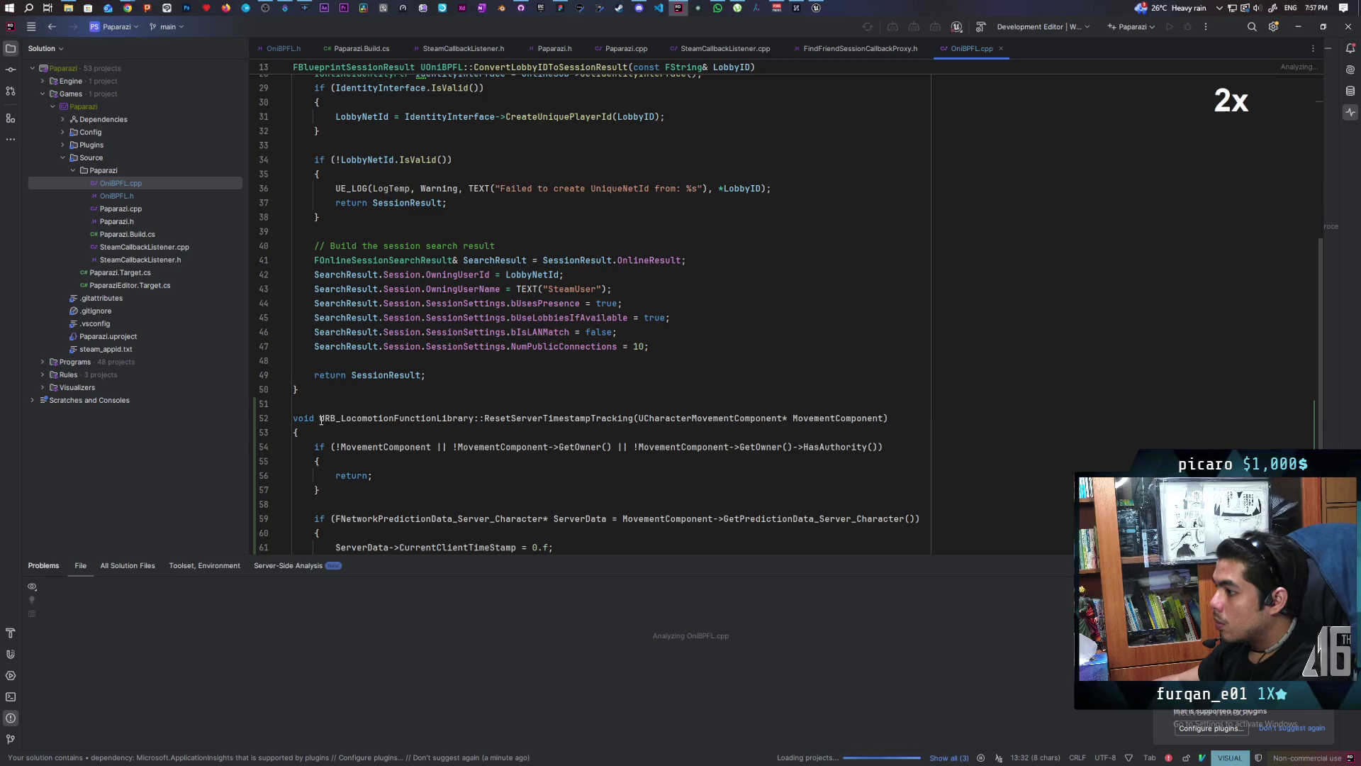
left_click_drag(321, 419, 418, 418)
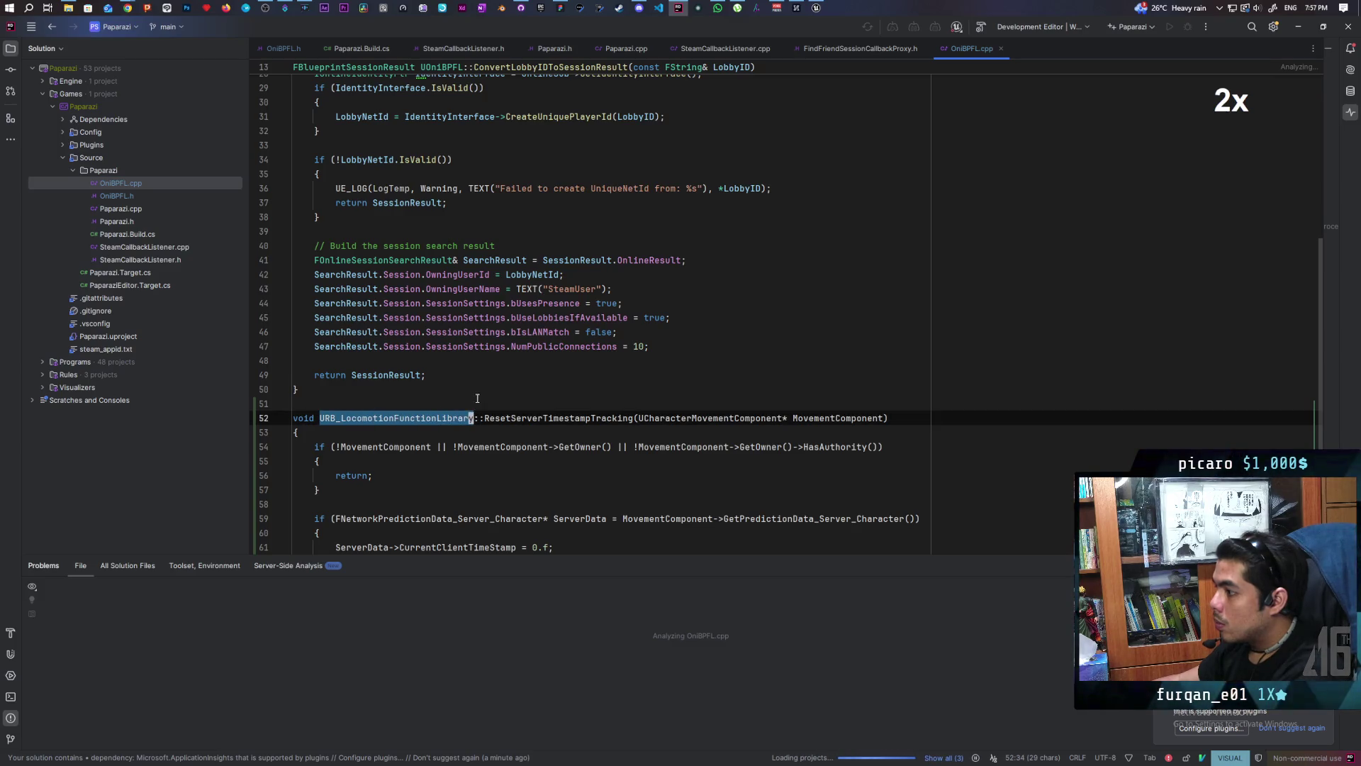
key("l")
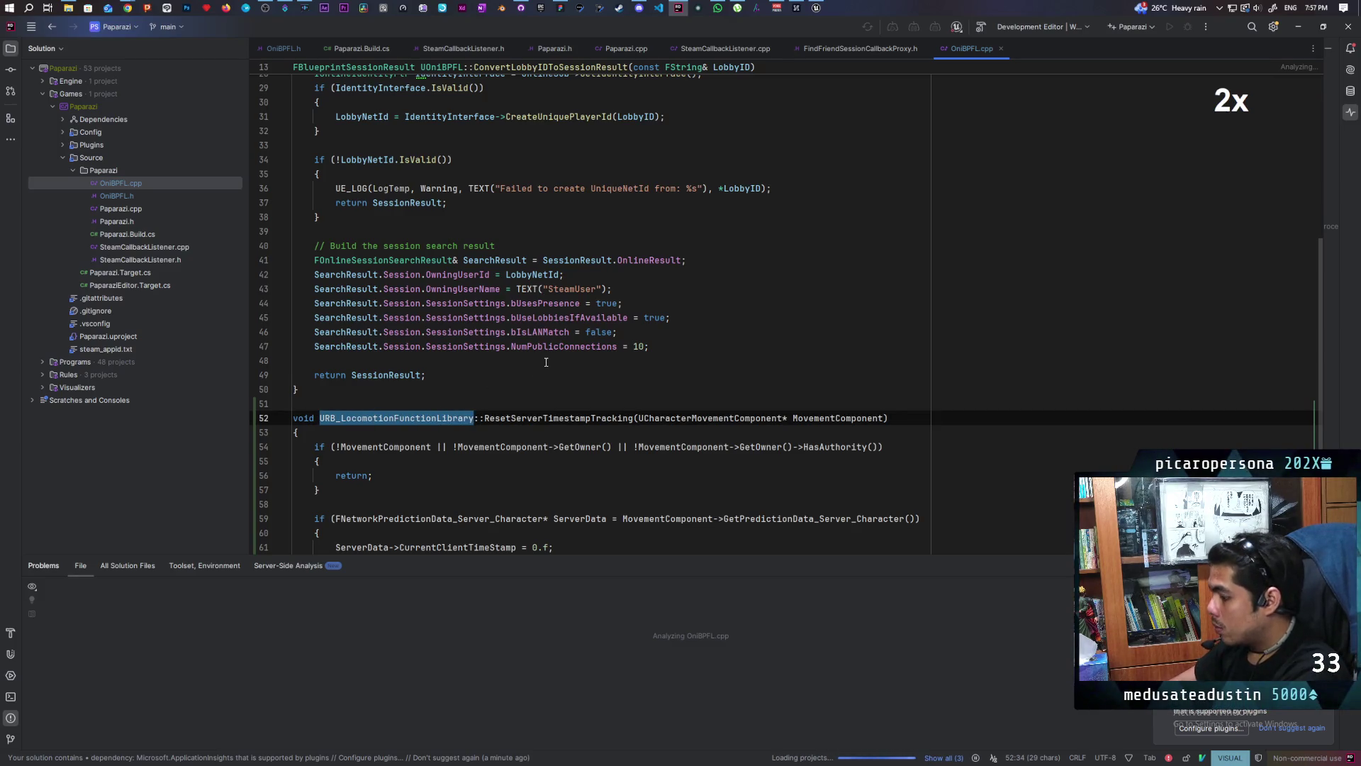
key("p")
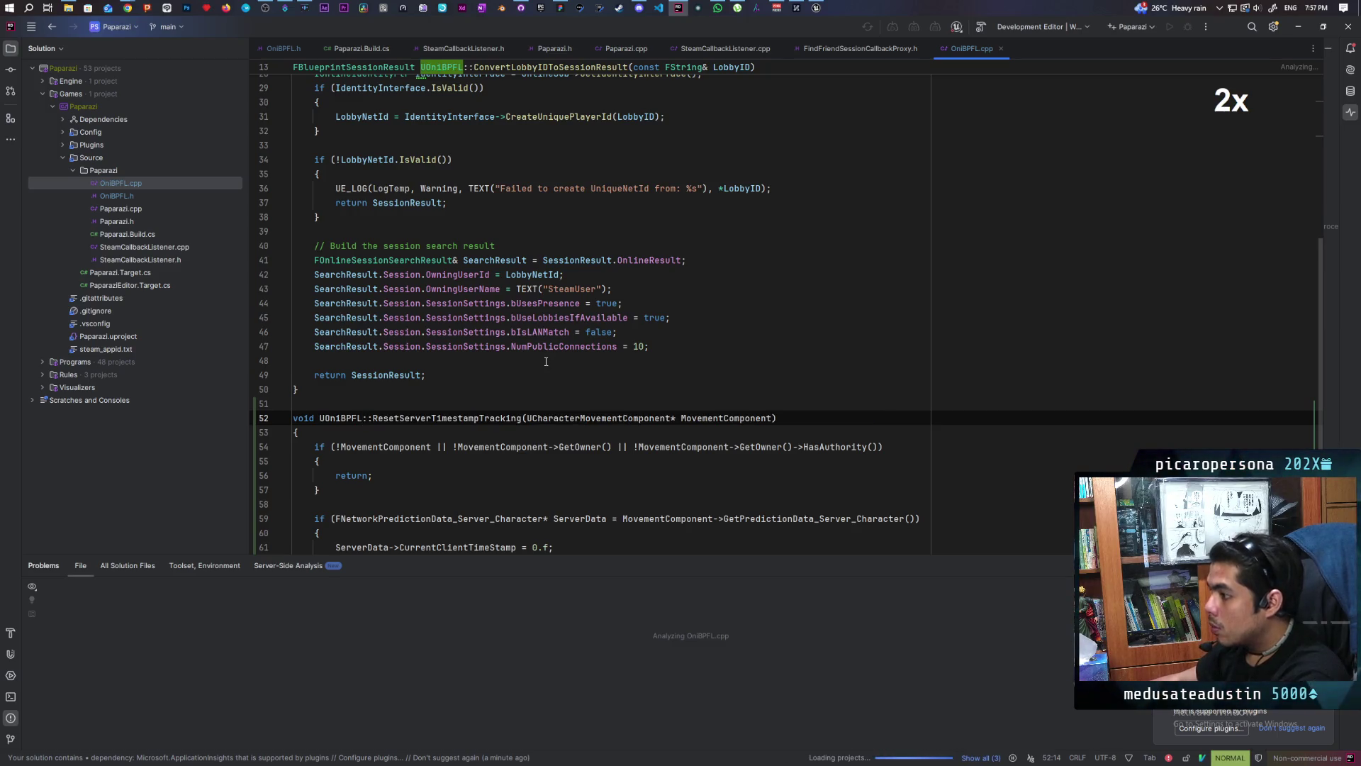
Step: Inspect the unresolved FNetworkPredictionData_Server_Character type and expand the folded includes
left_click(528, 371)
left_click(465, 397)
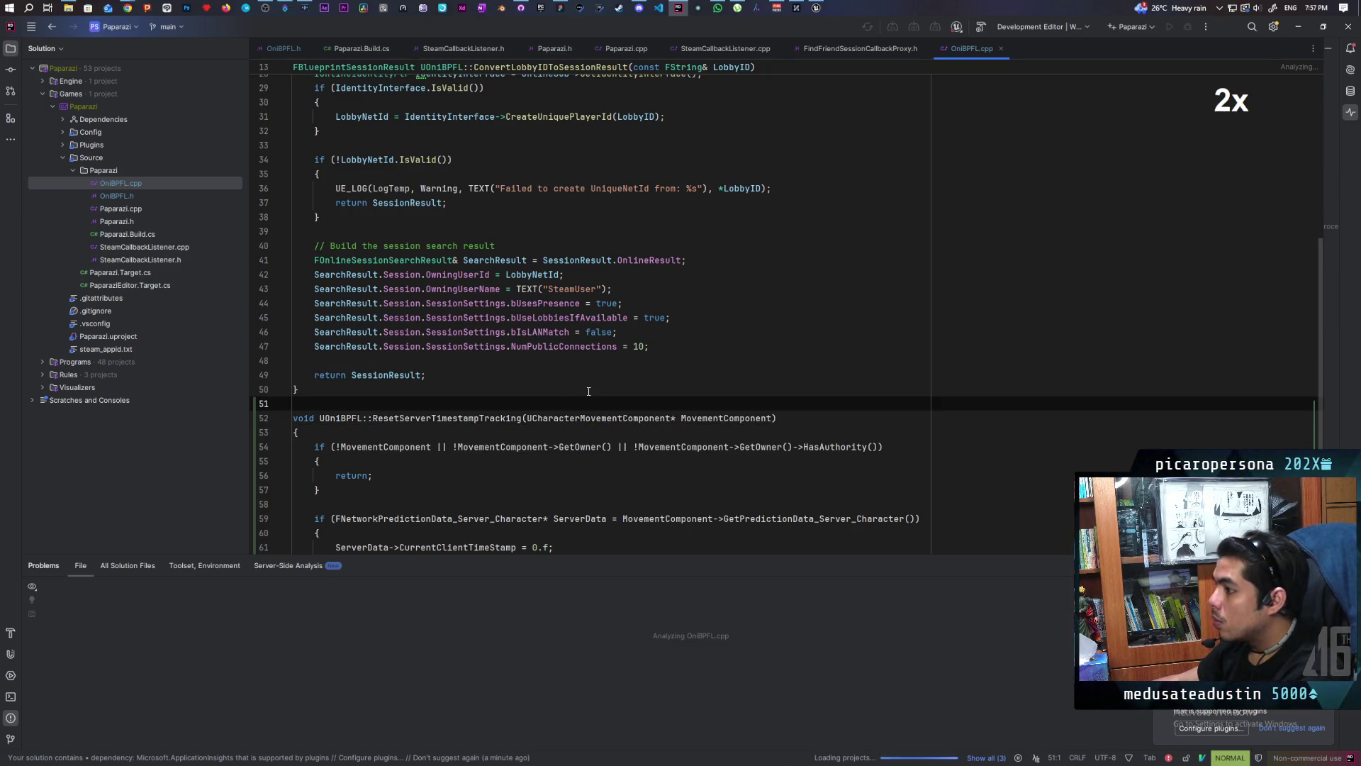
scroll(589, 392, "down", 4)
left_click(390, 478)
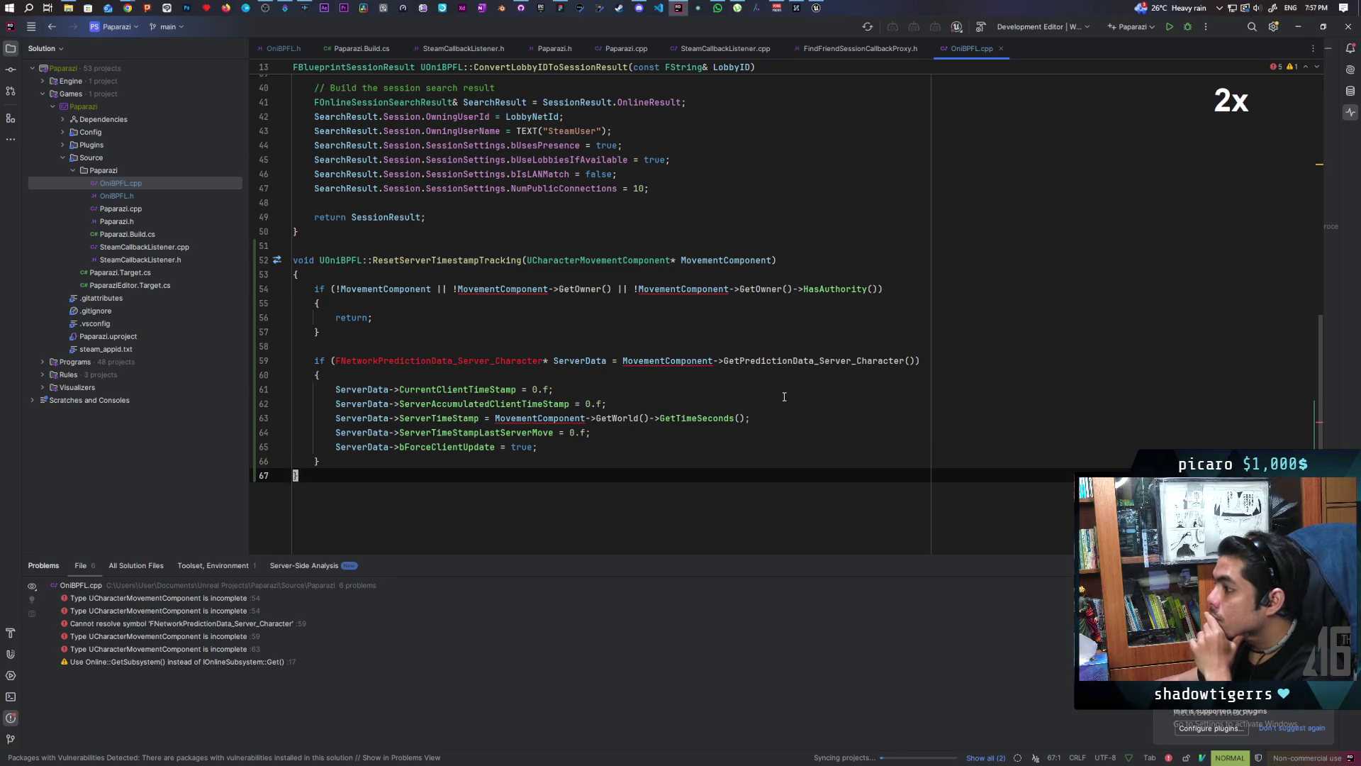
scroll(784, 397, "up", 1)
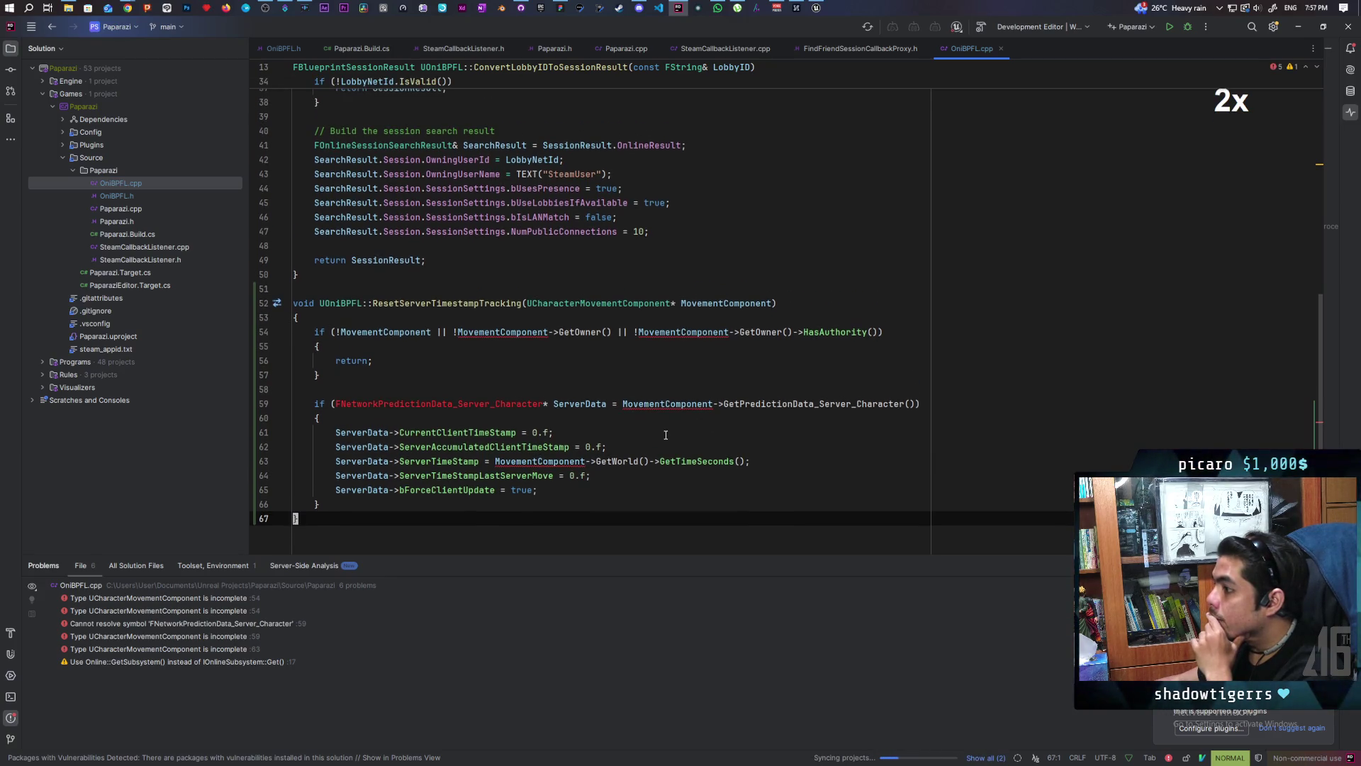
left_click(437, 404)
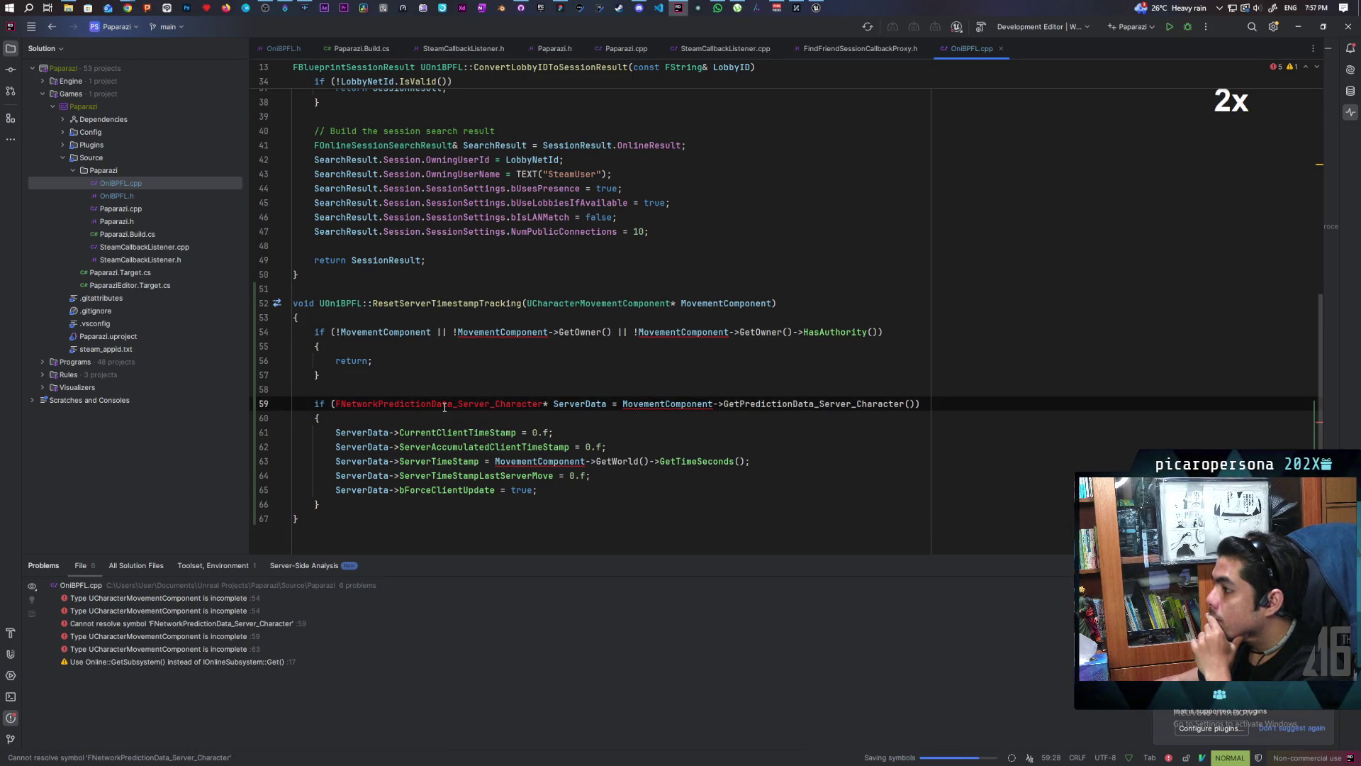
scroll(610, 385, "up", 2)
scroll(610, 386, "up", 3)
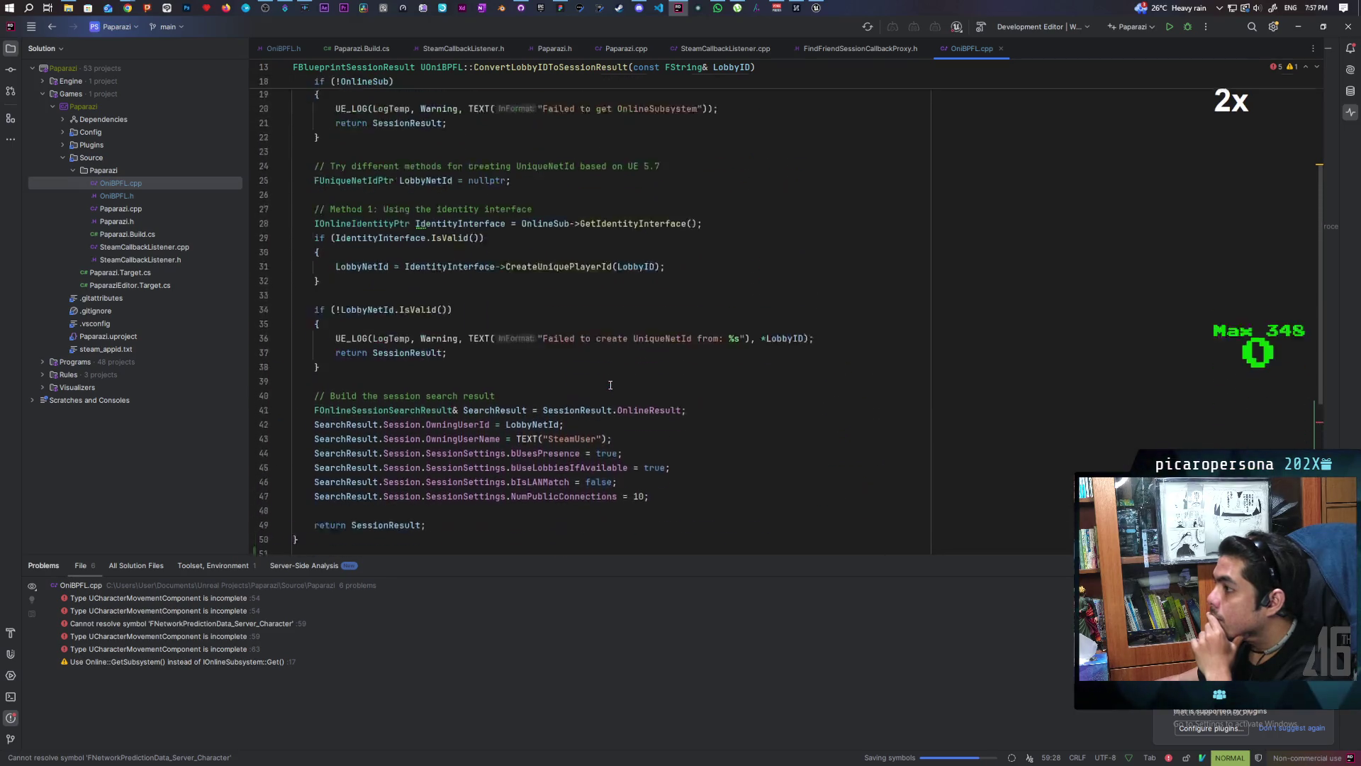
scroll(609, 385, "up", 5)
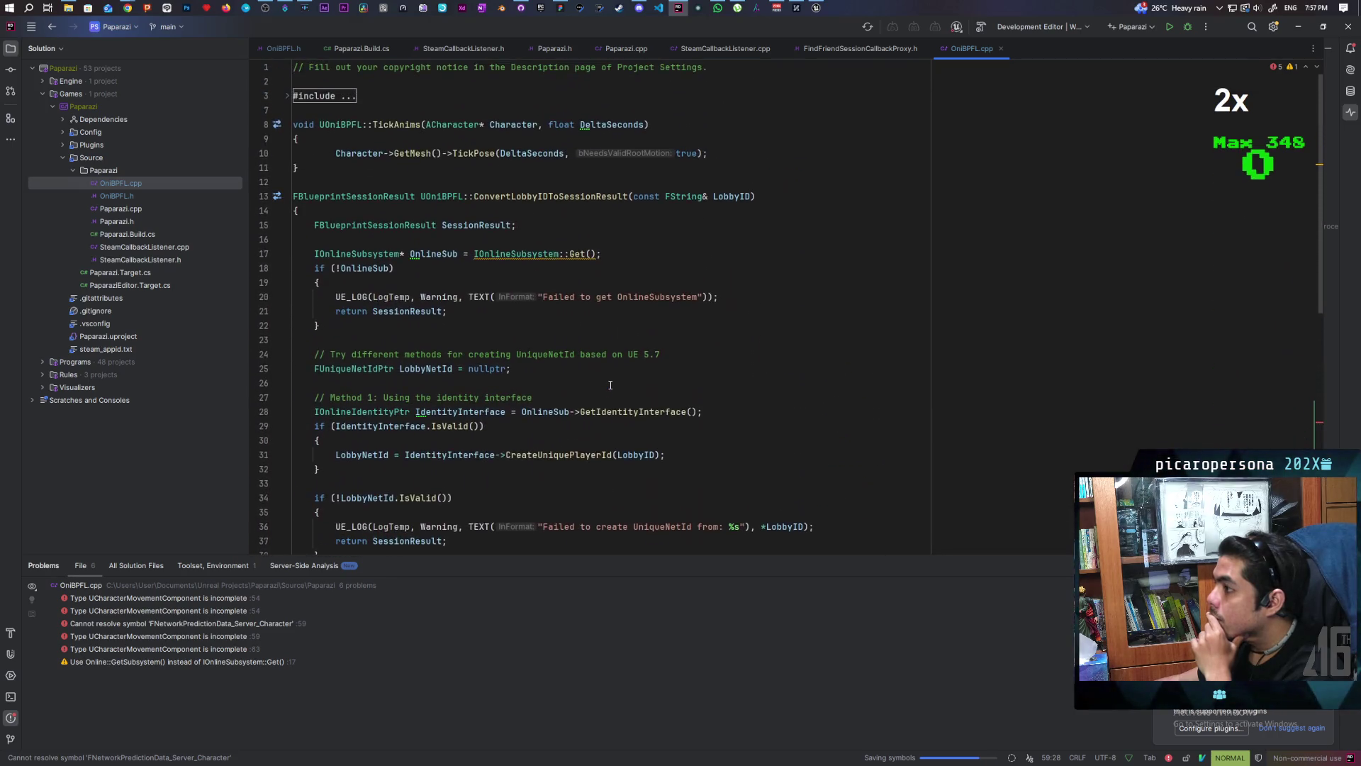
left_click(309, 95)
scroll(455, 262, "down", 1)
scroll(454, 262, "down", 5)
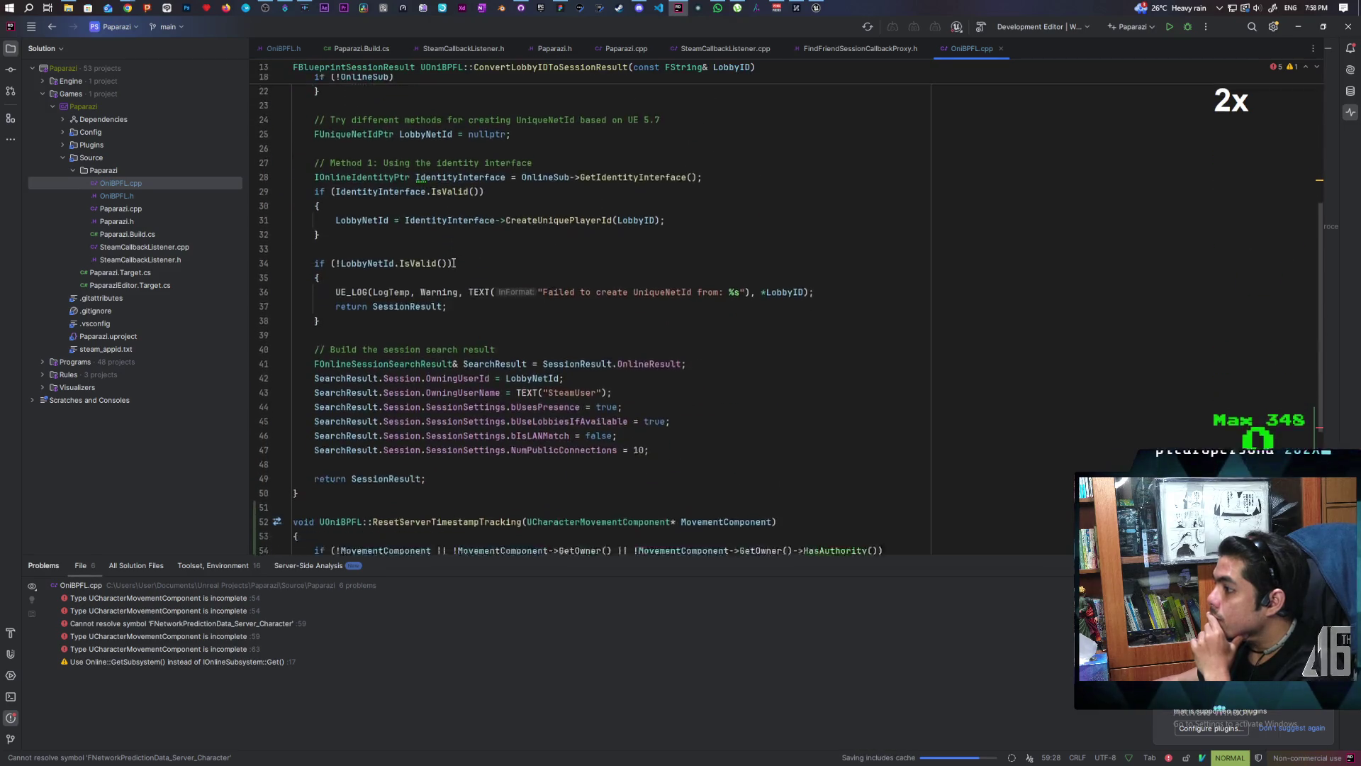
scroll(455, 262, "down", 6)
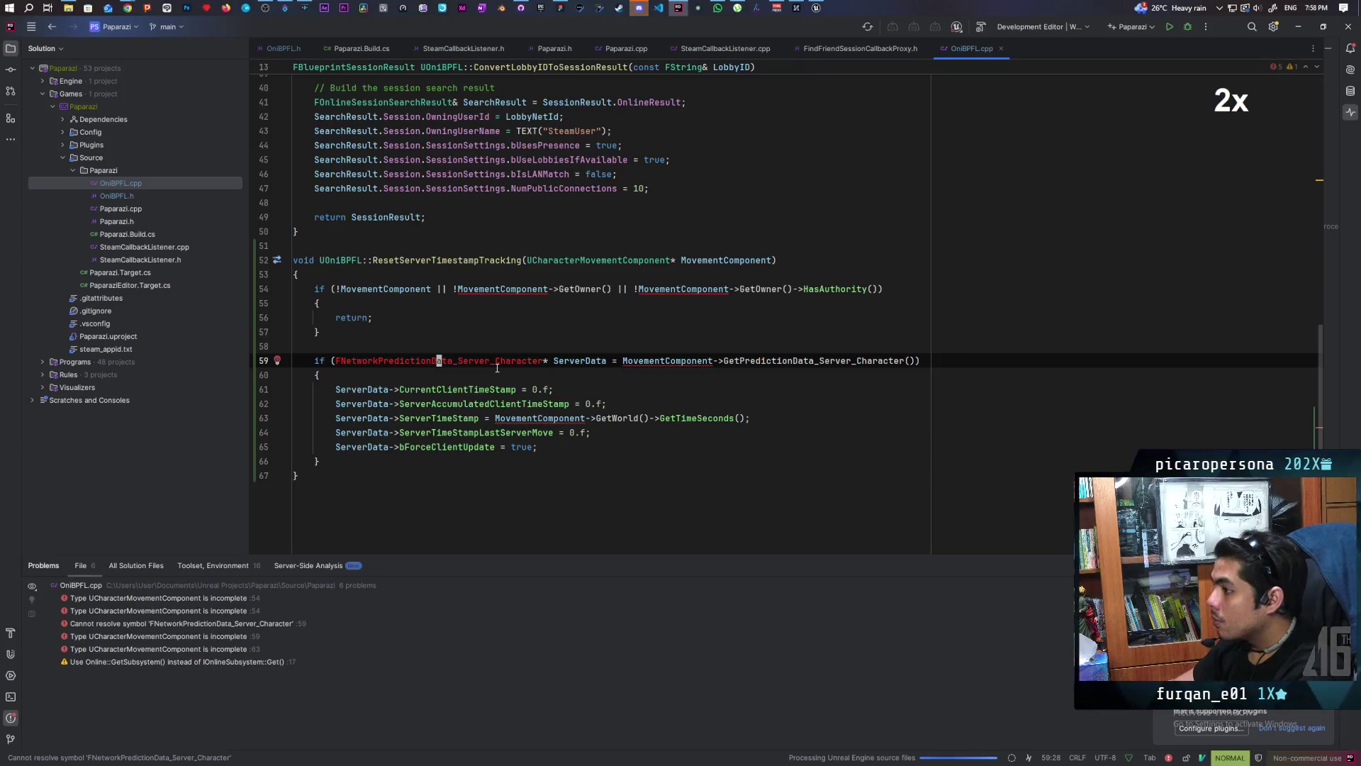
key("alt+Return")
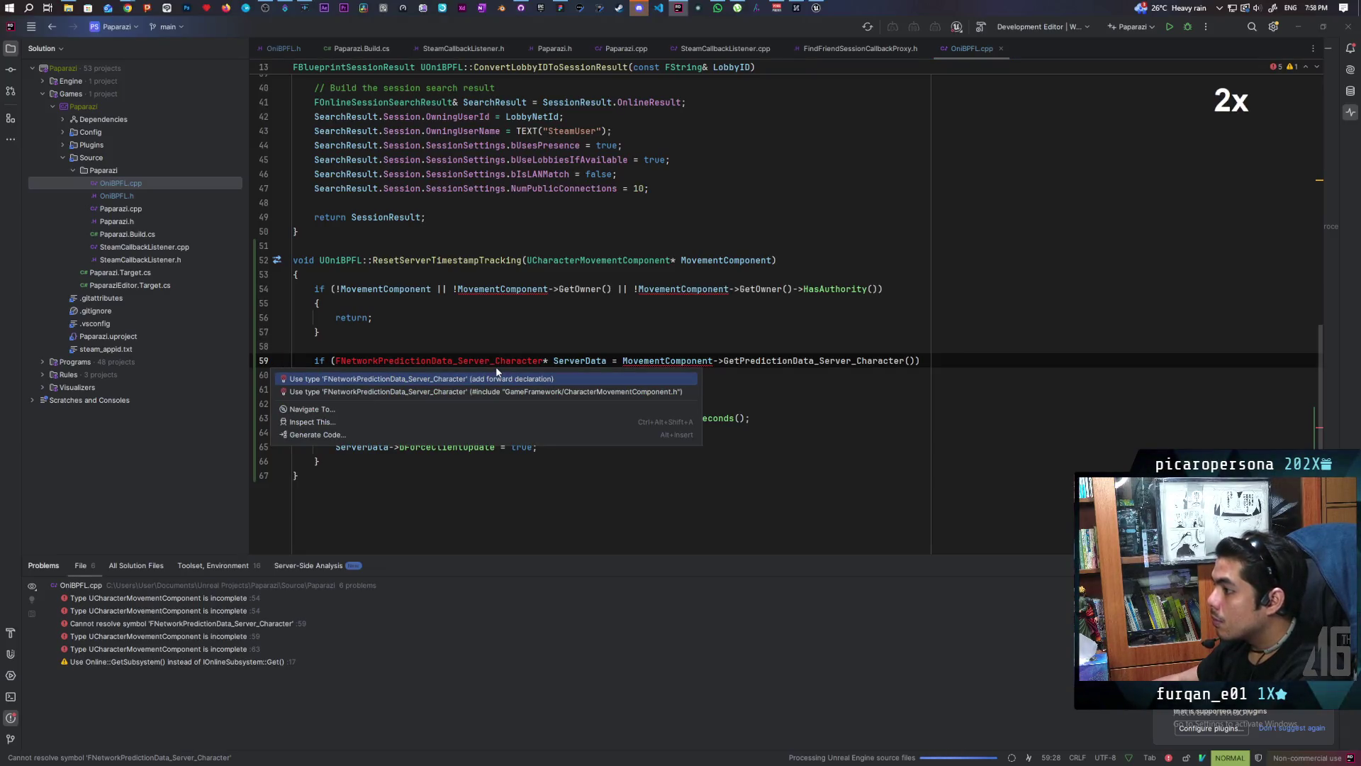
key("Escape")
left_click(638, 8)
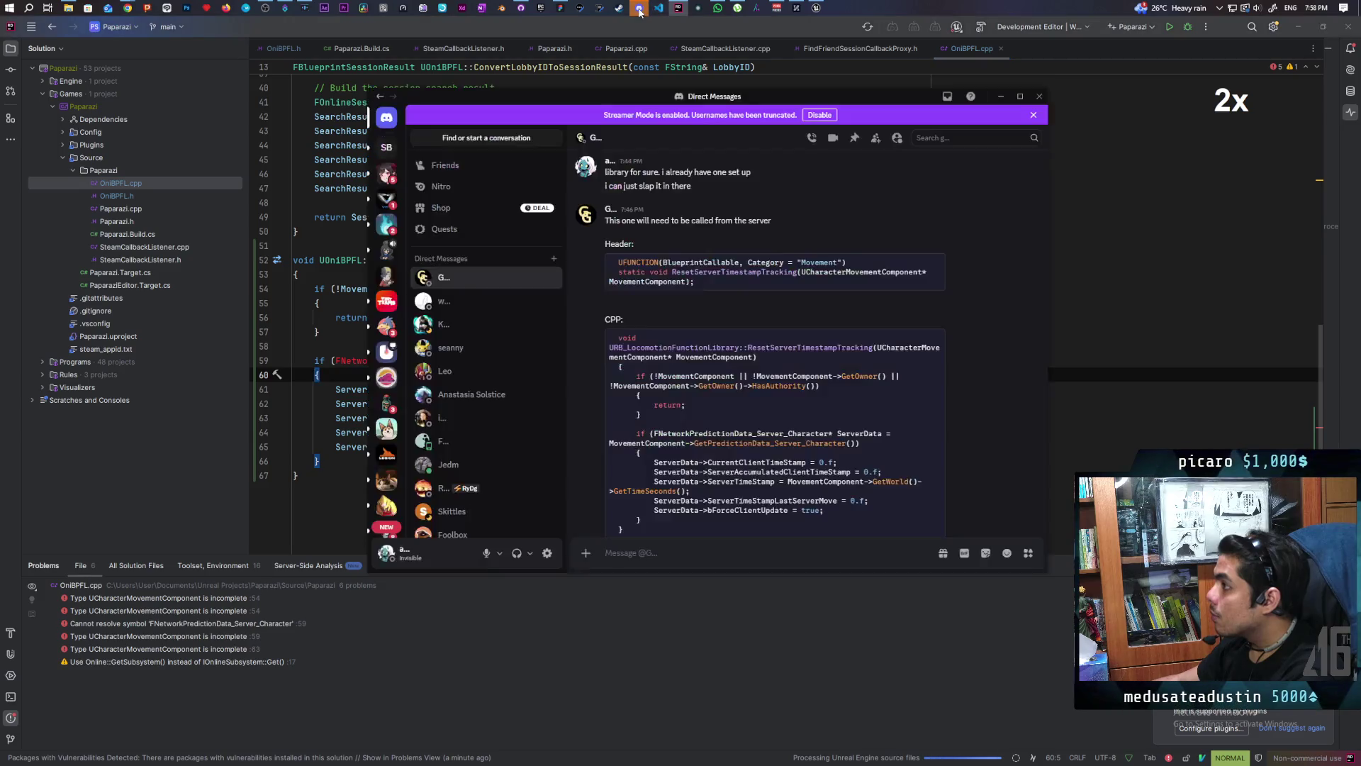
scroll(869, 434, "down", 3)
scroll(869, 435, "down", 2)
mouse_move(808, 508)
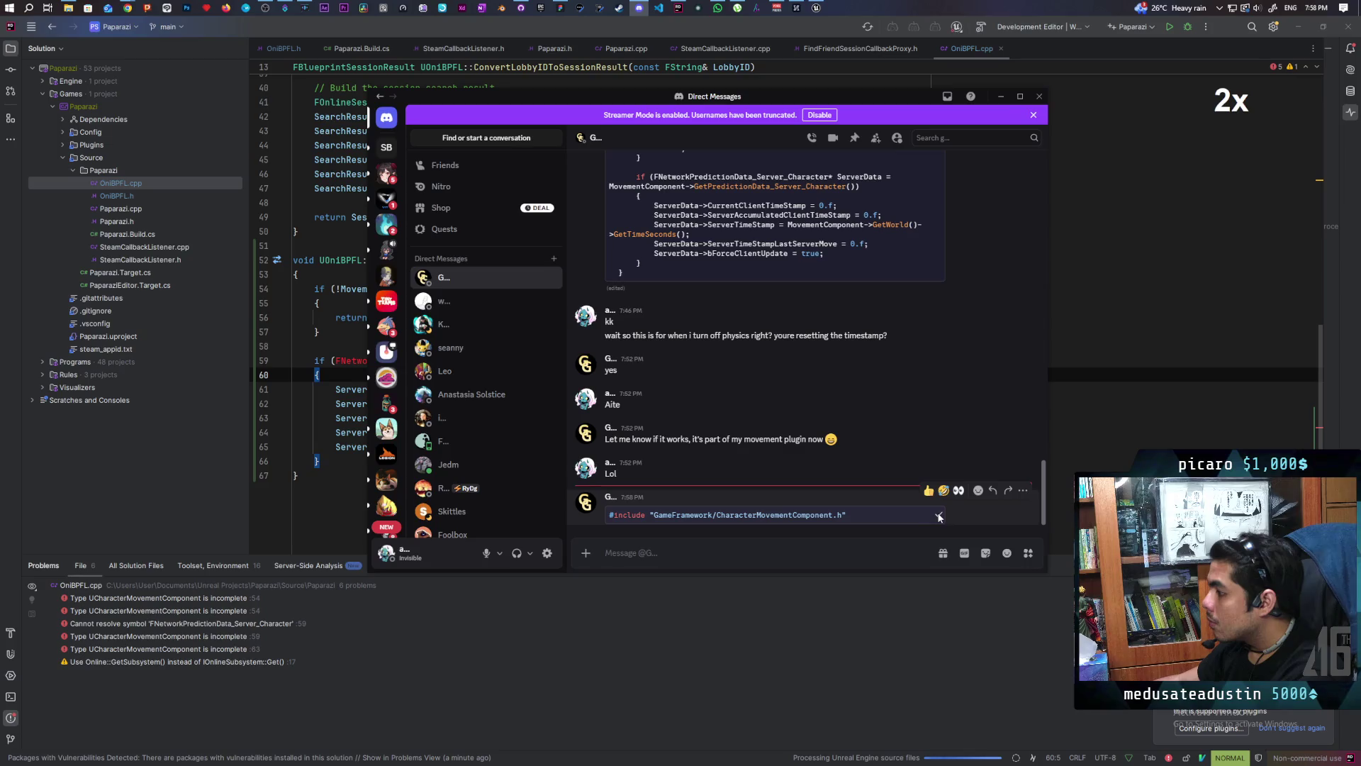
key("alt+Tab")
scroll(397, 449, "up", 4)
scroll(397, 449, "up", 5)
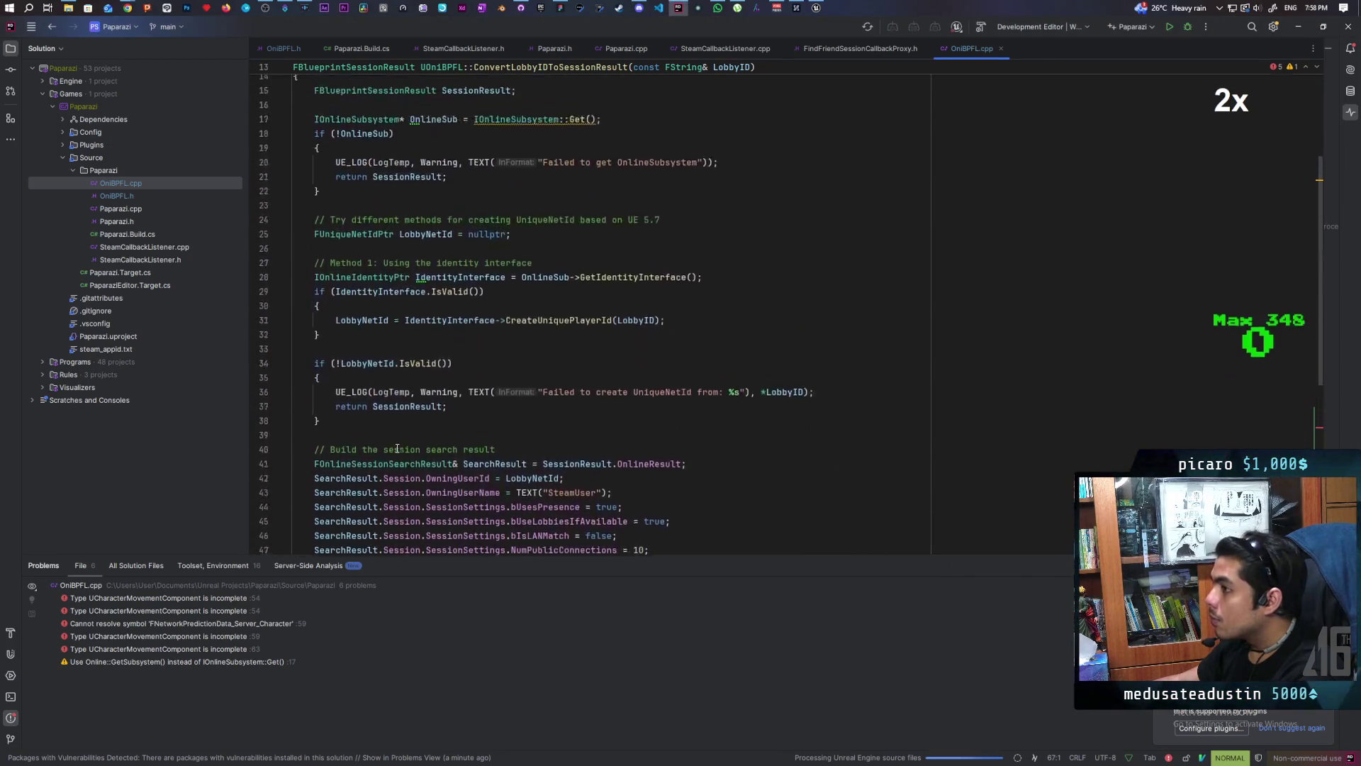
scroll(397, 450, "up", 4)
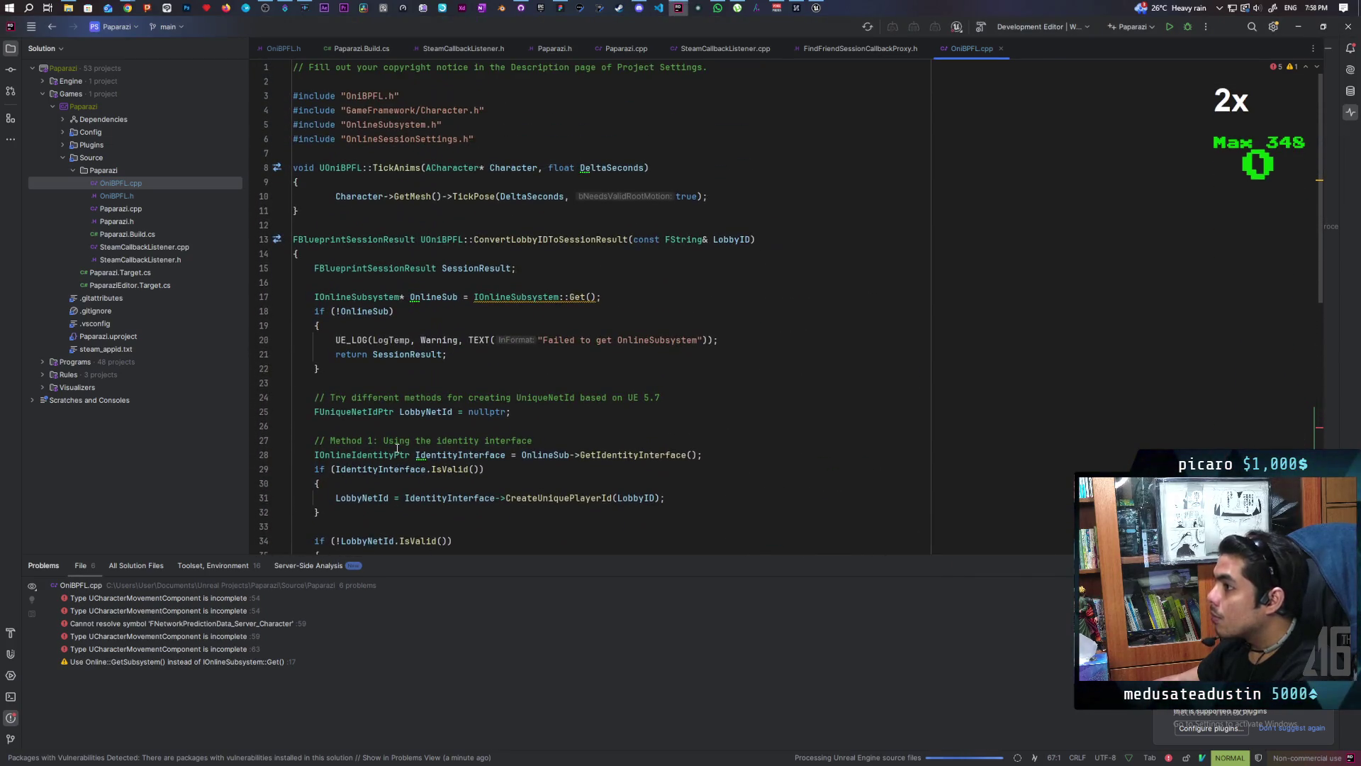
Step: Review the includes and function end in OniBPFL.cpp, then return to the OniBPFL.h header
left_click(506, 137)
type("o")
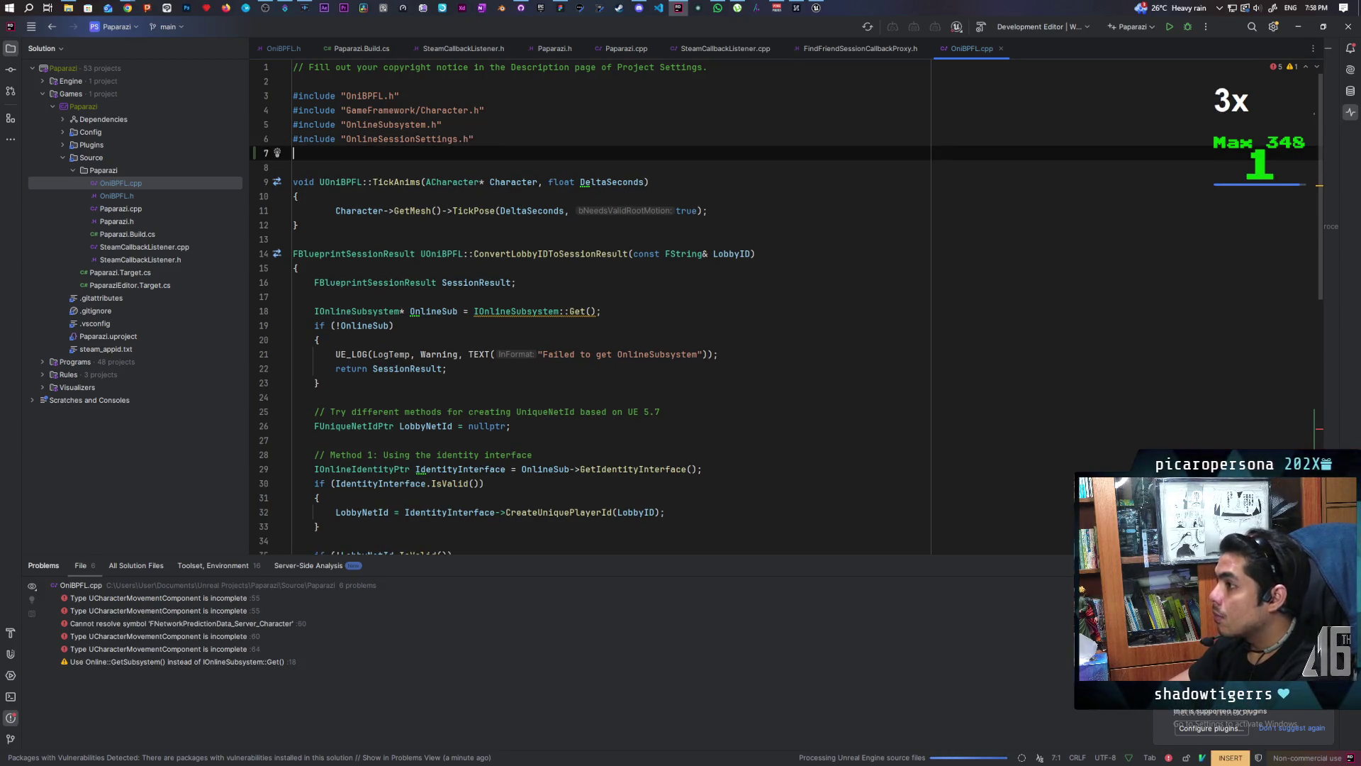
type("#include \"GameFramework/CharacterMovementComponent.h\"")
scroll(559, 285, "down", 7)
scroll(559, 286, "down", 4)
scroll(559, 285, "down", 1)
left_click(578, 441)
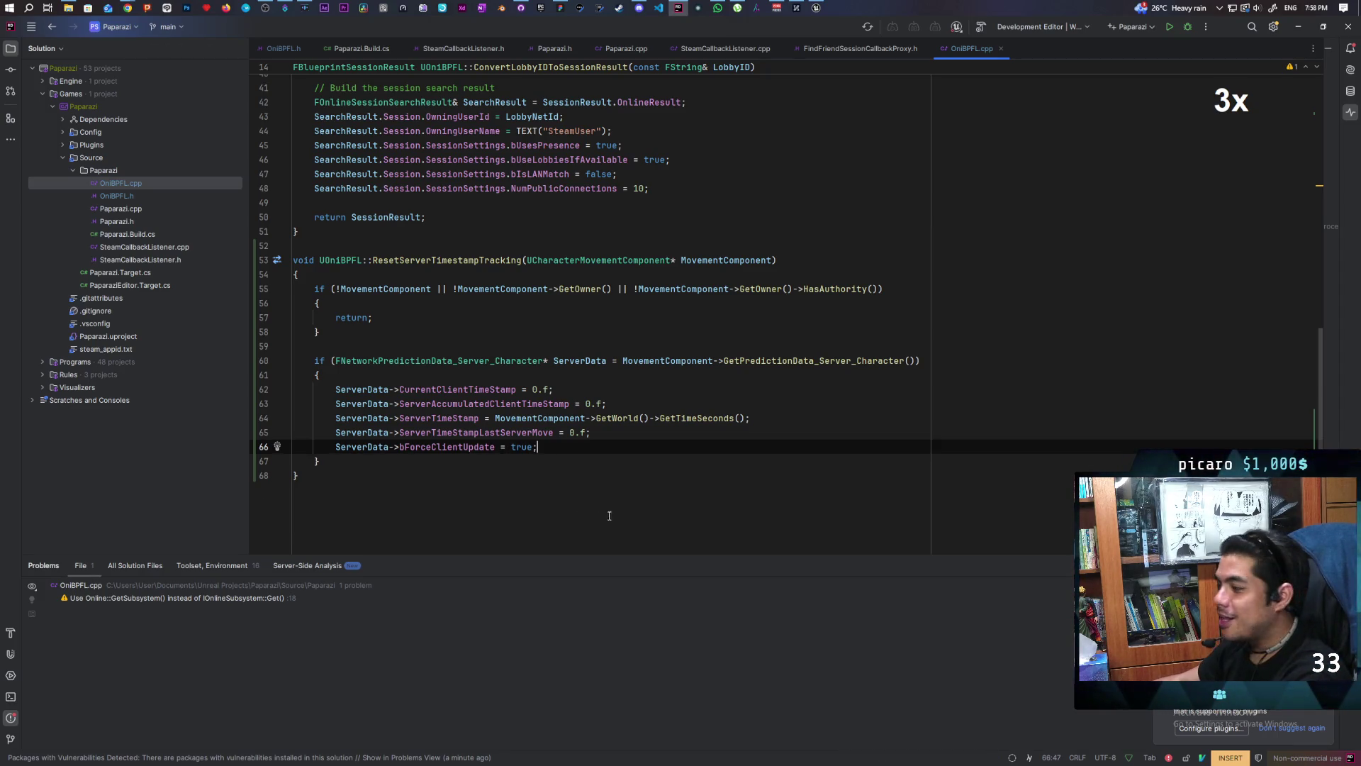
left_click(503, 463)
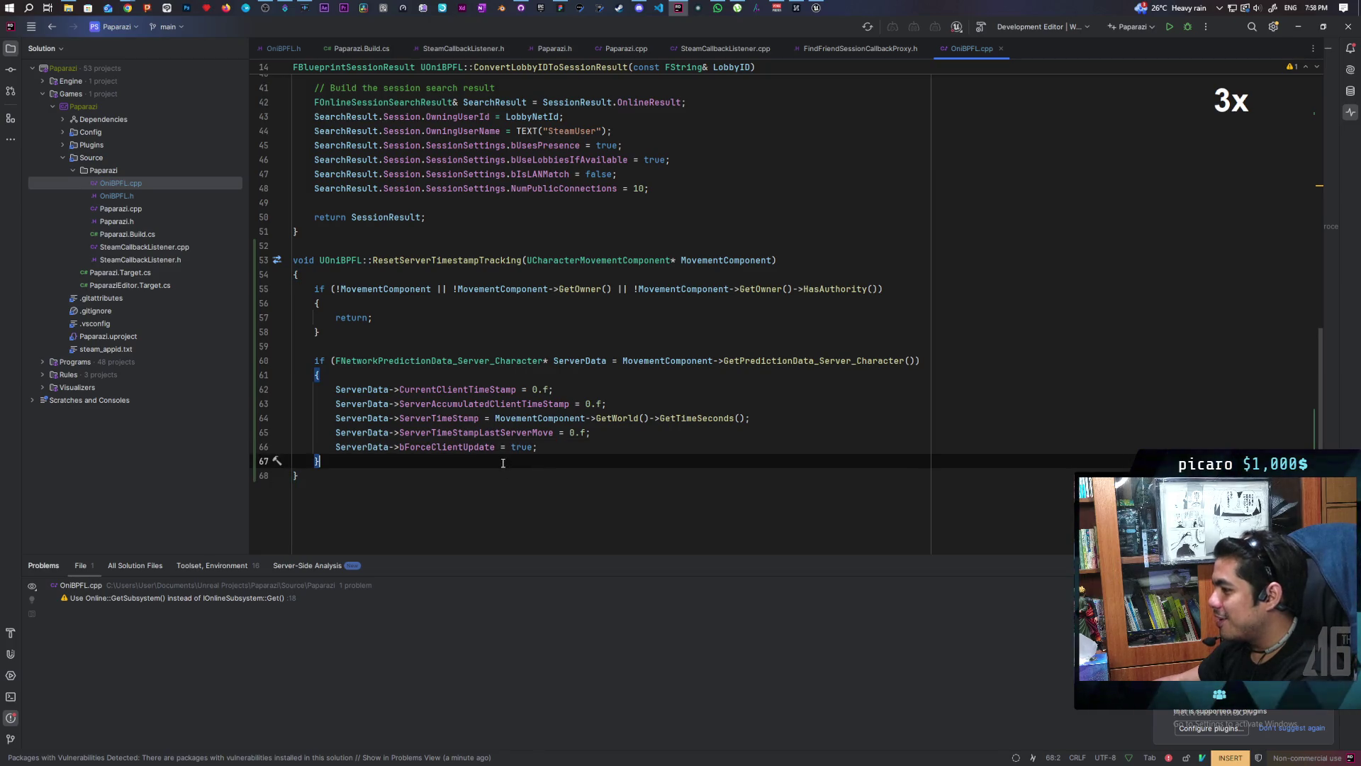
scroll(503, 462, "up", 1)
scroll(502, 463, "up", 3)
scroll(506, 459, "up", 5)
scroll(510, 456, "up", 3)
scroll(510, 455, "up", 2)
scroll(507, 456, "down", 3)
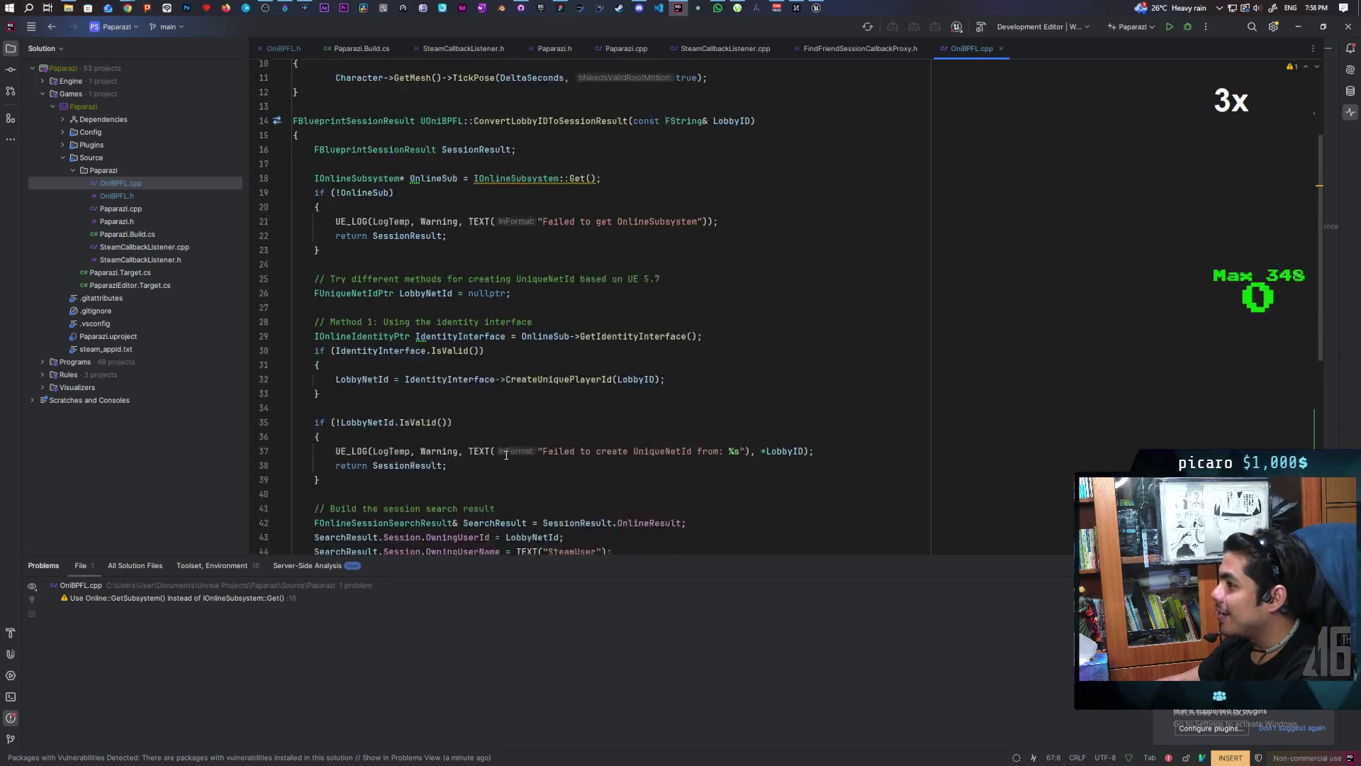
scroll(503, 455, "down", 1)
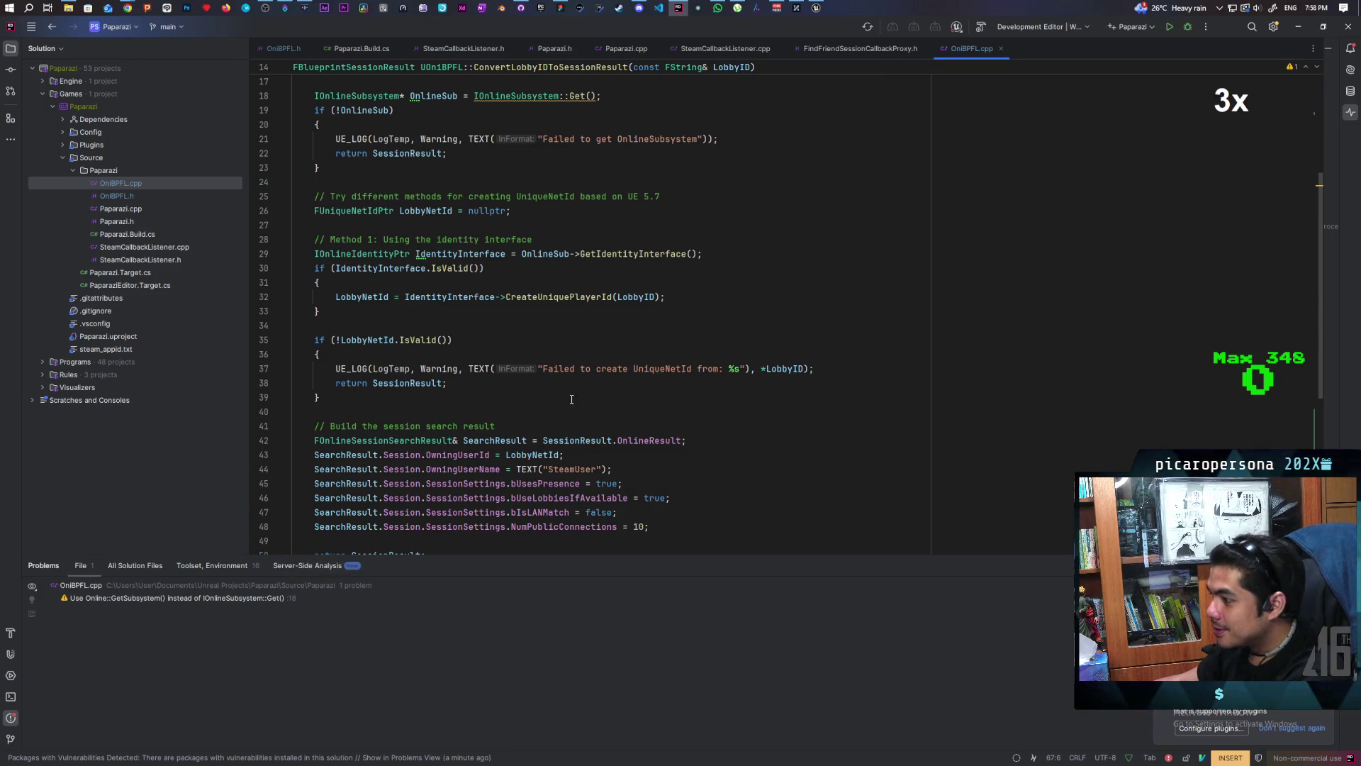
left_click(282, 50)
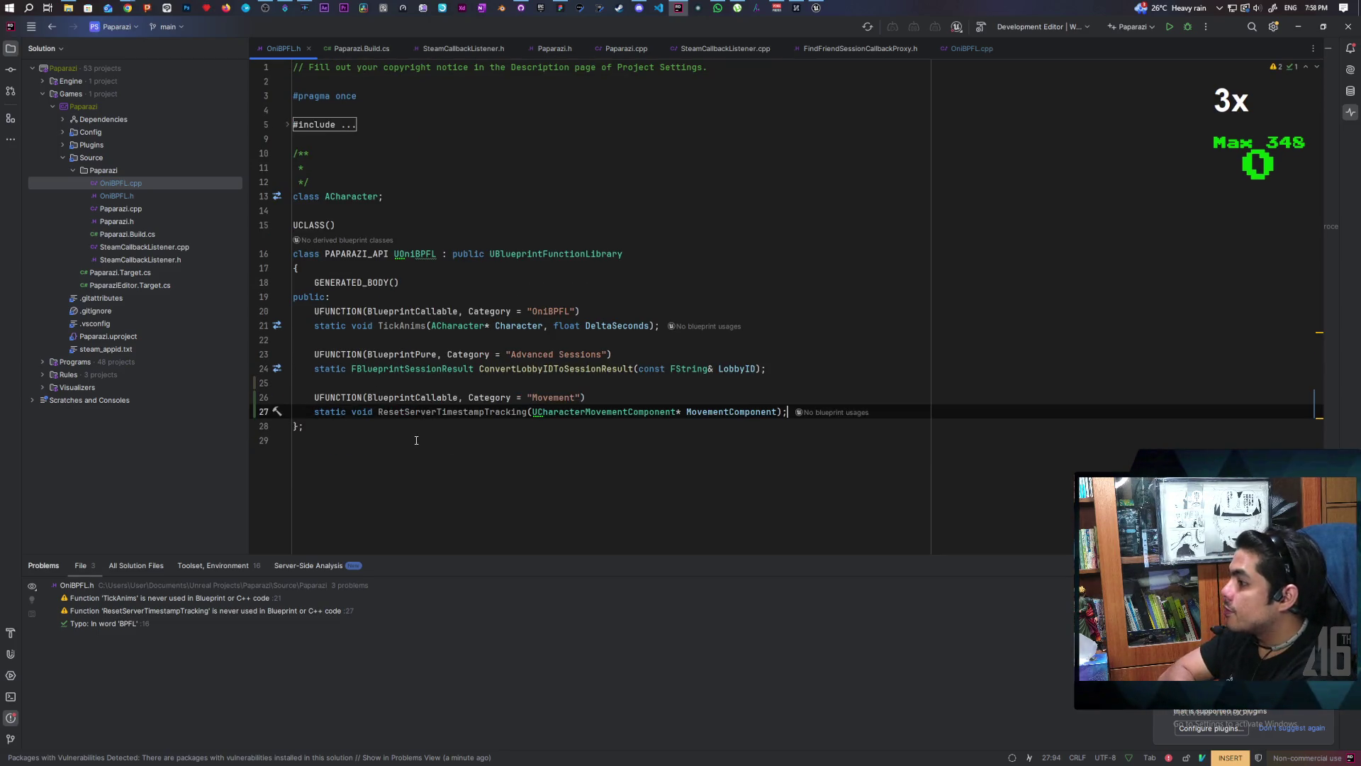
Step: Close the timestamp-warning Output Log, start a Live Coding recompile, then check the Discord advice
left_click(796, 8)
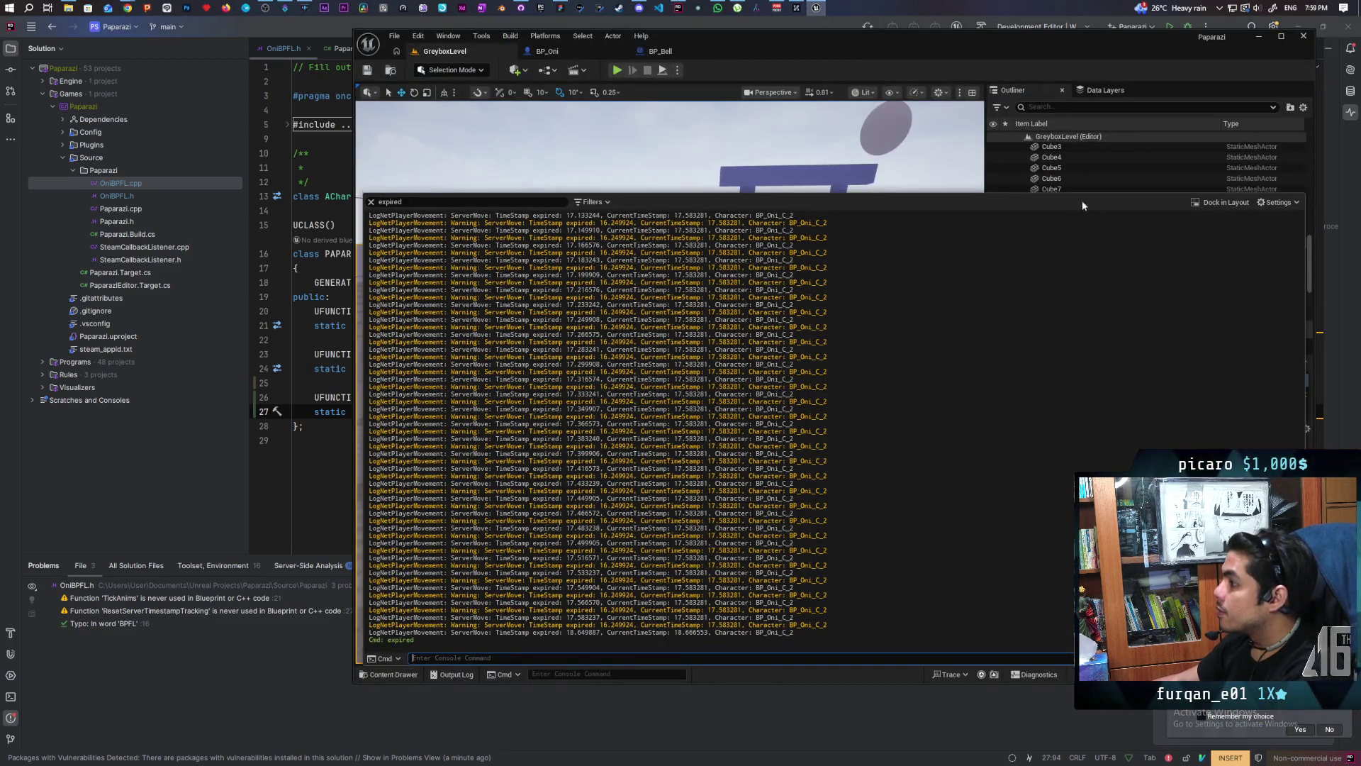
left_click(568, 448)
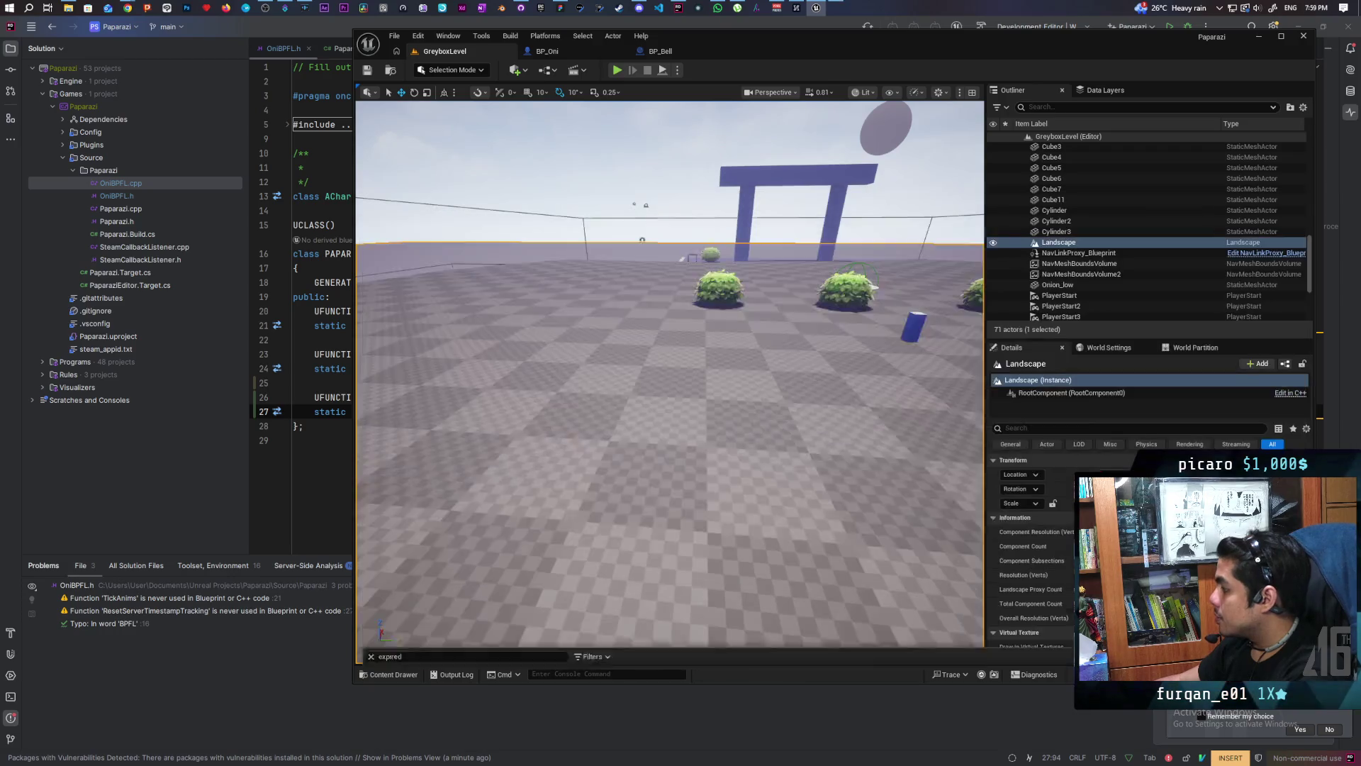
key("ctrl+alt+F11")
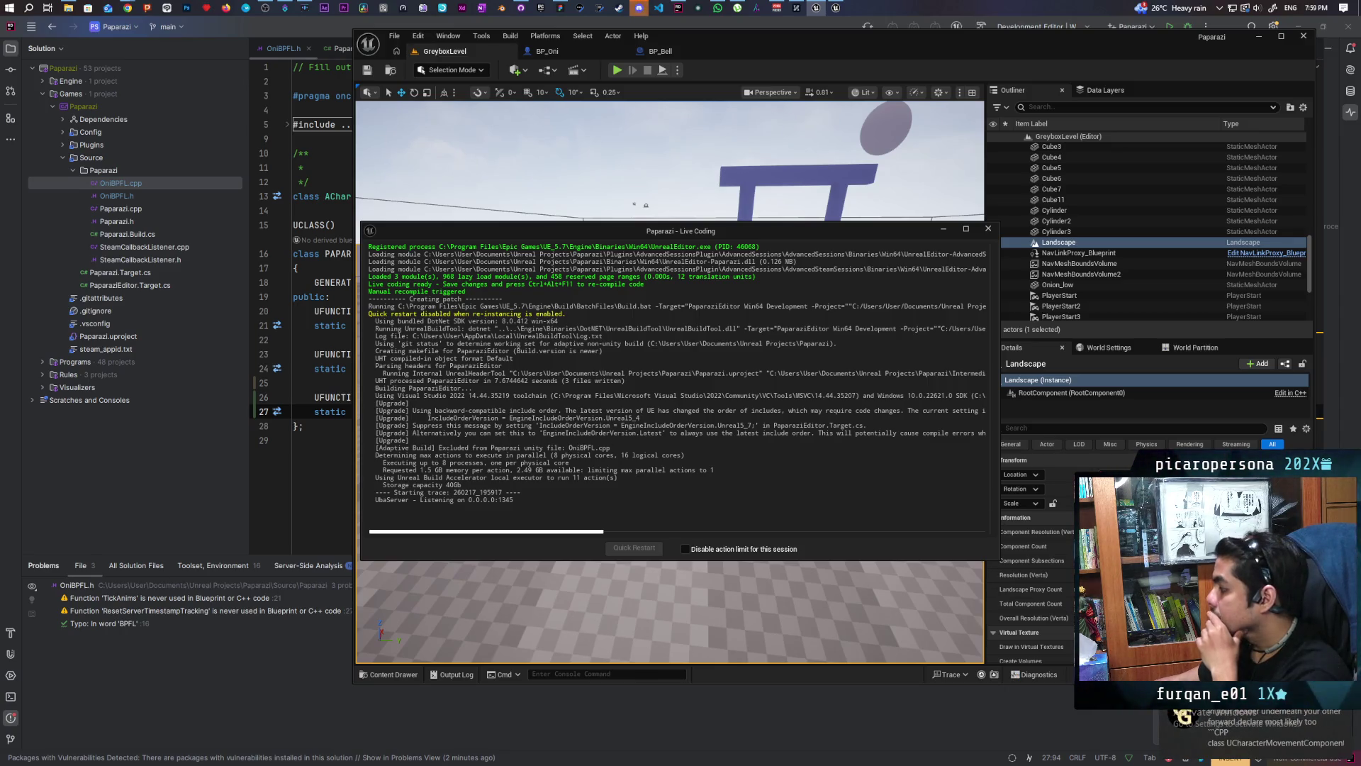
key("alt+Tab")
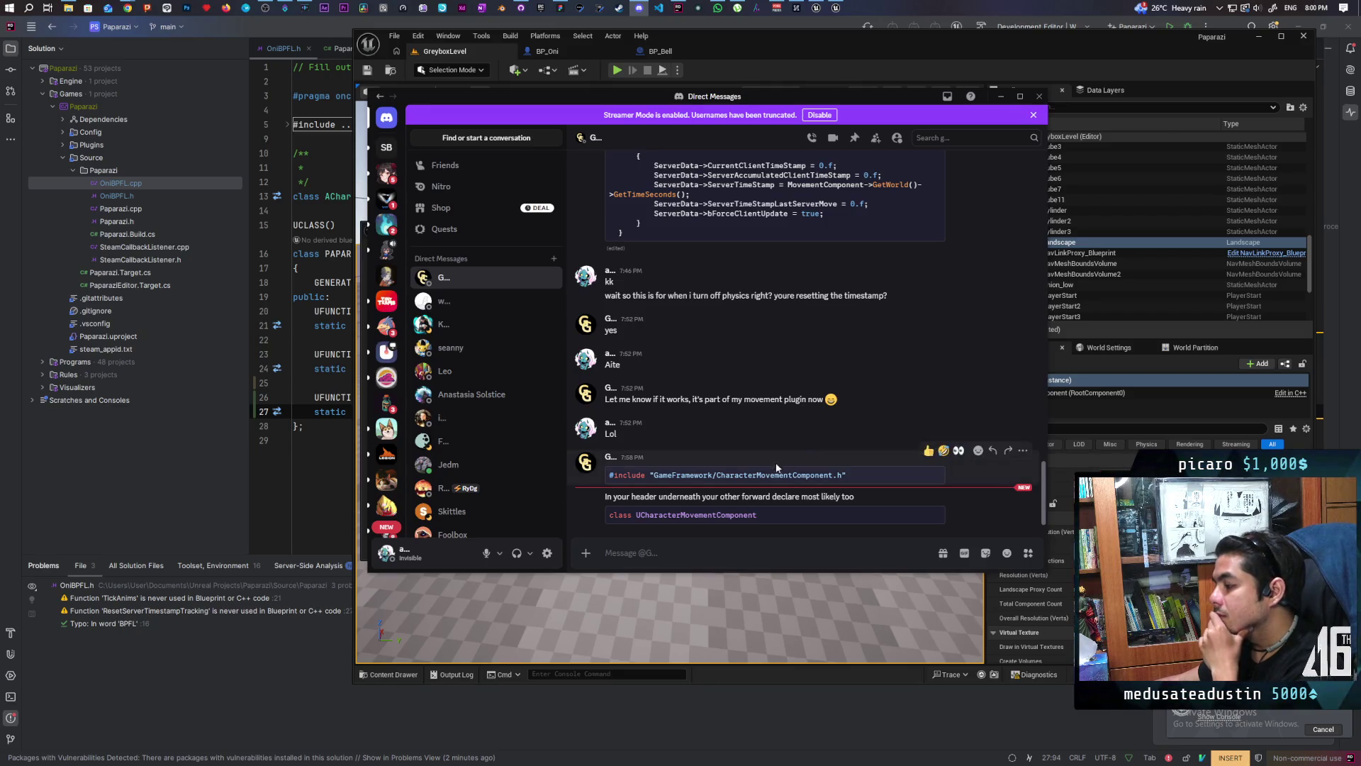
mouse_move(761, 484)
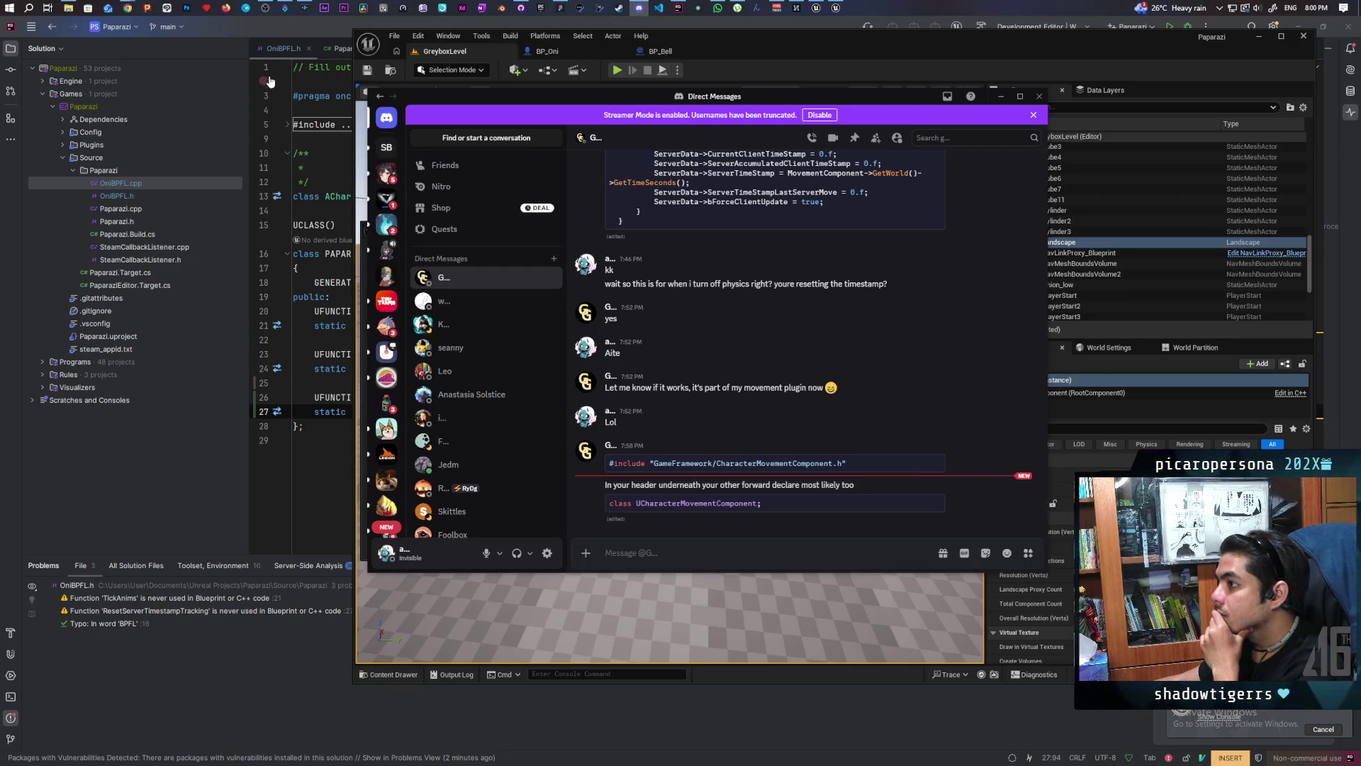
Step: Expand the includes in OniBPFL.h and reread the Discord advice about the forward declaration
left_click(281, 48)
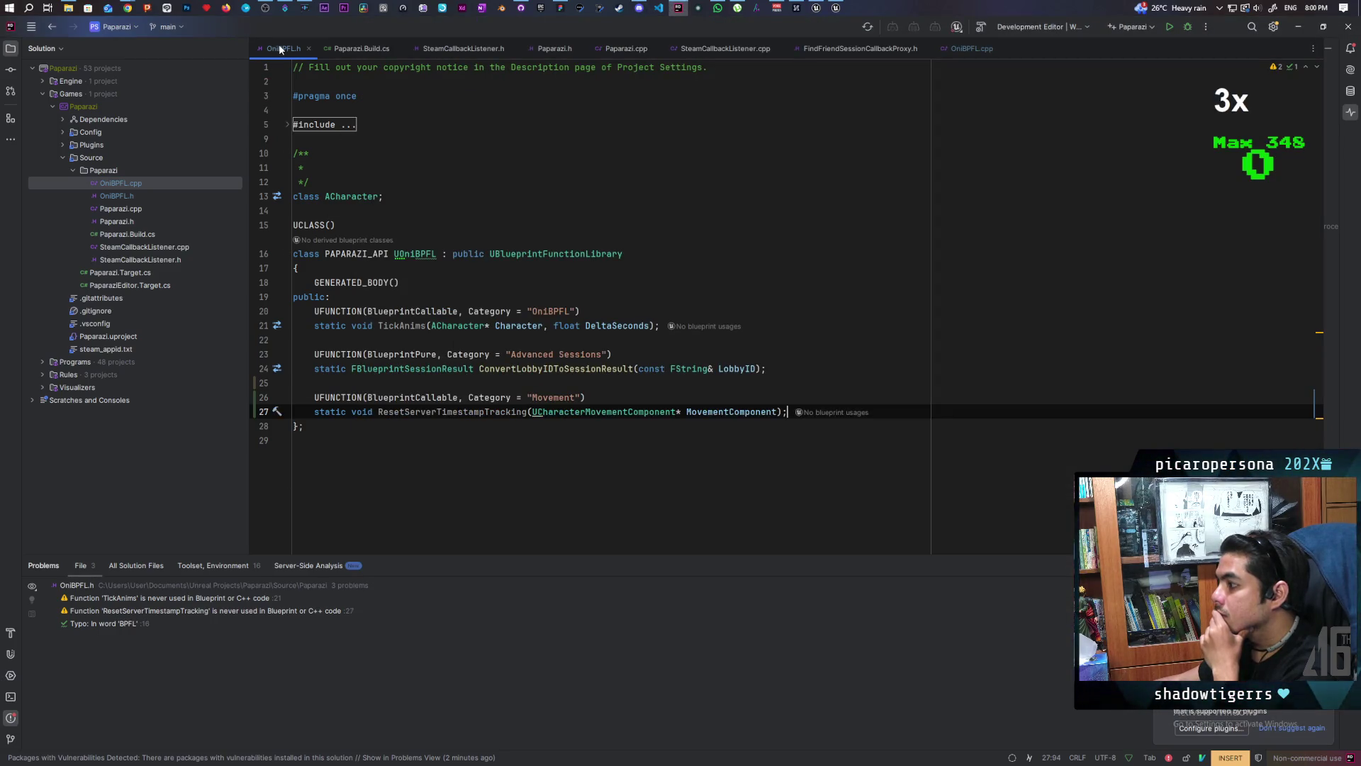
left_click(291, 126)
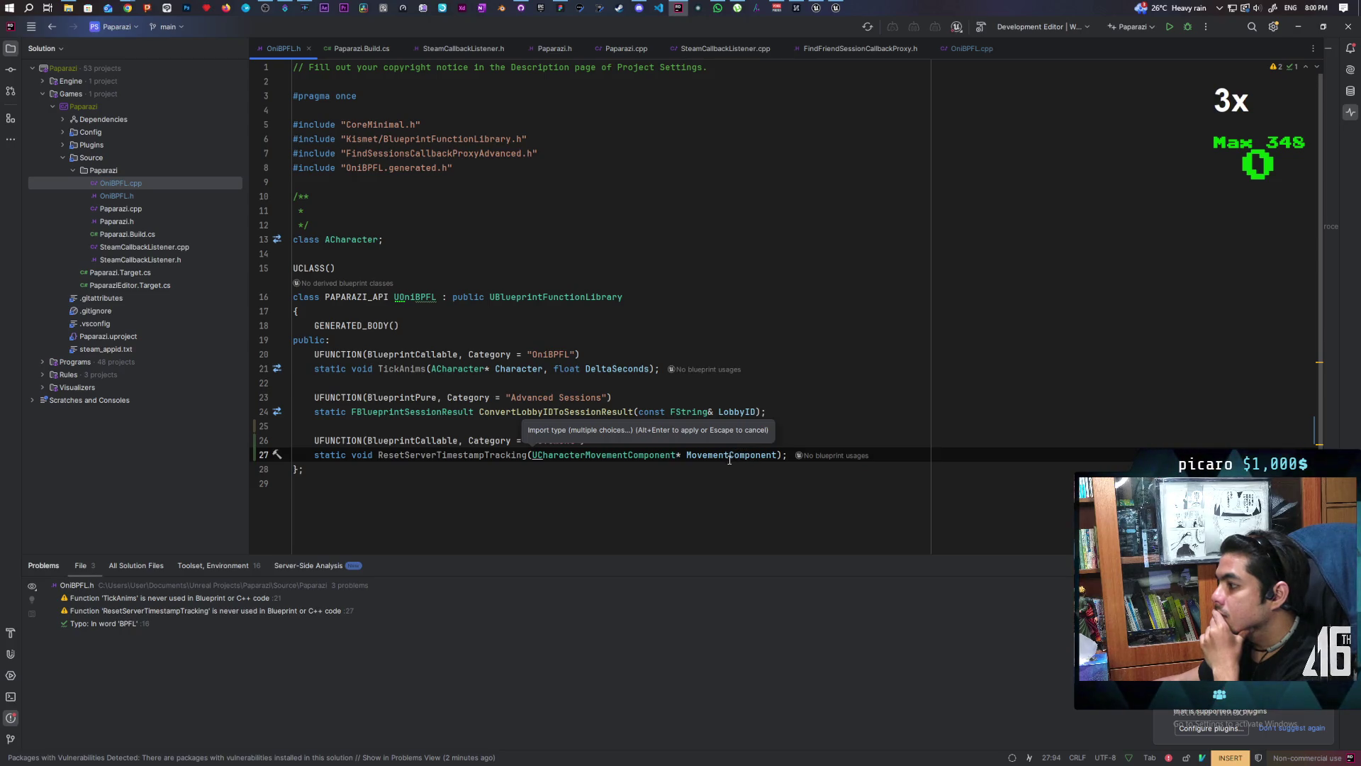
left_click(787, 455)
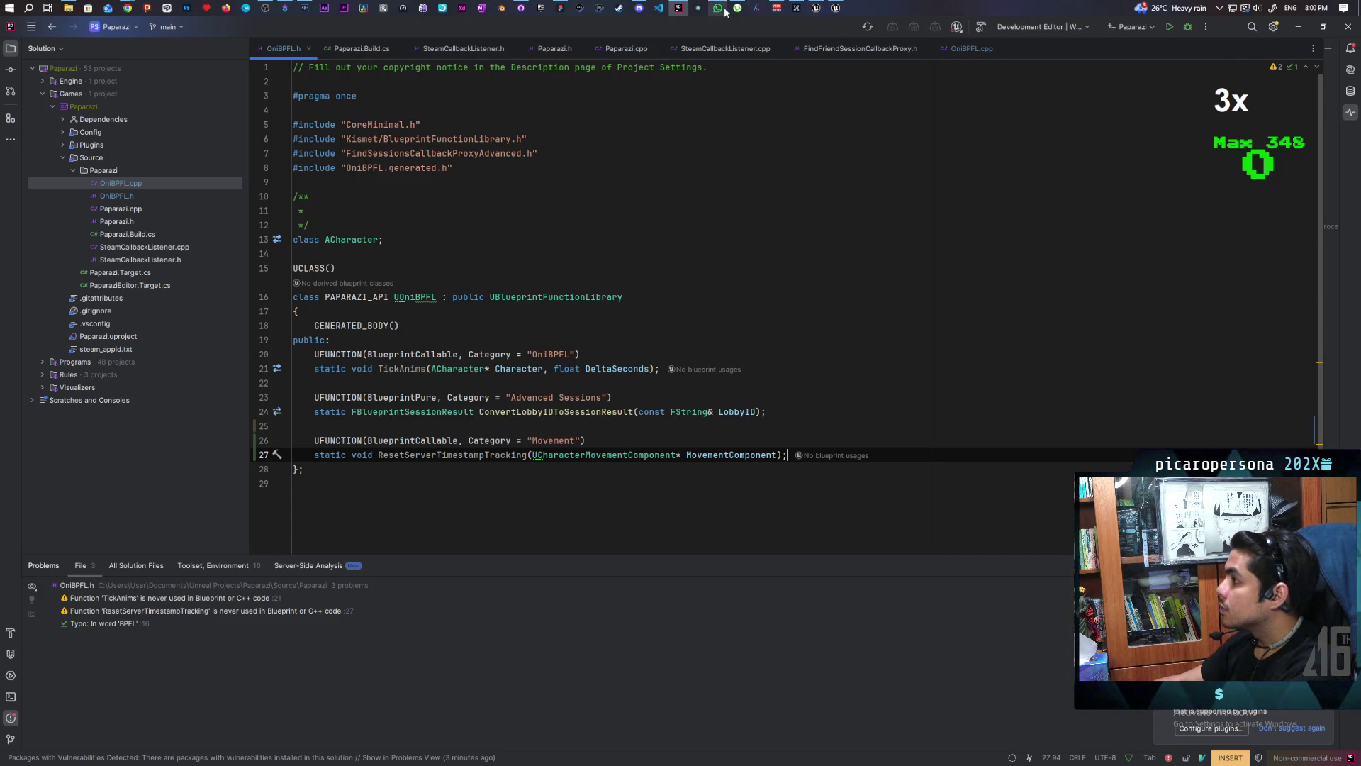
mouse_move(717, 9)
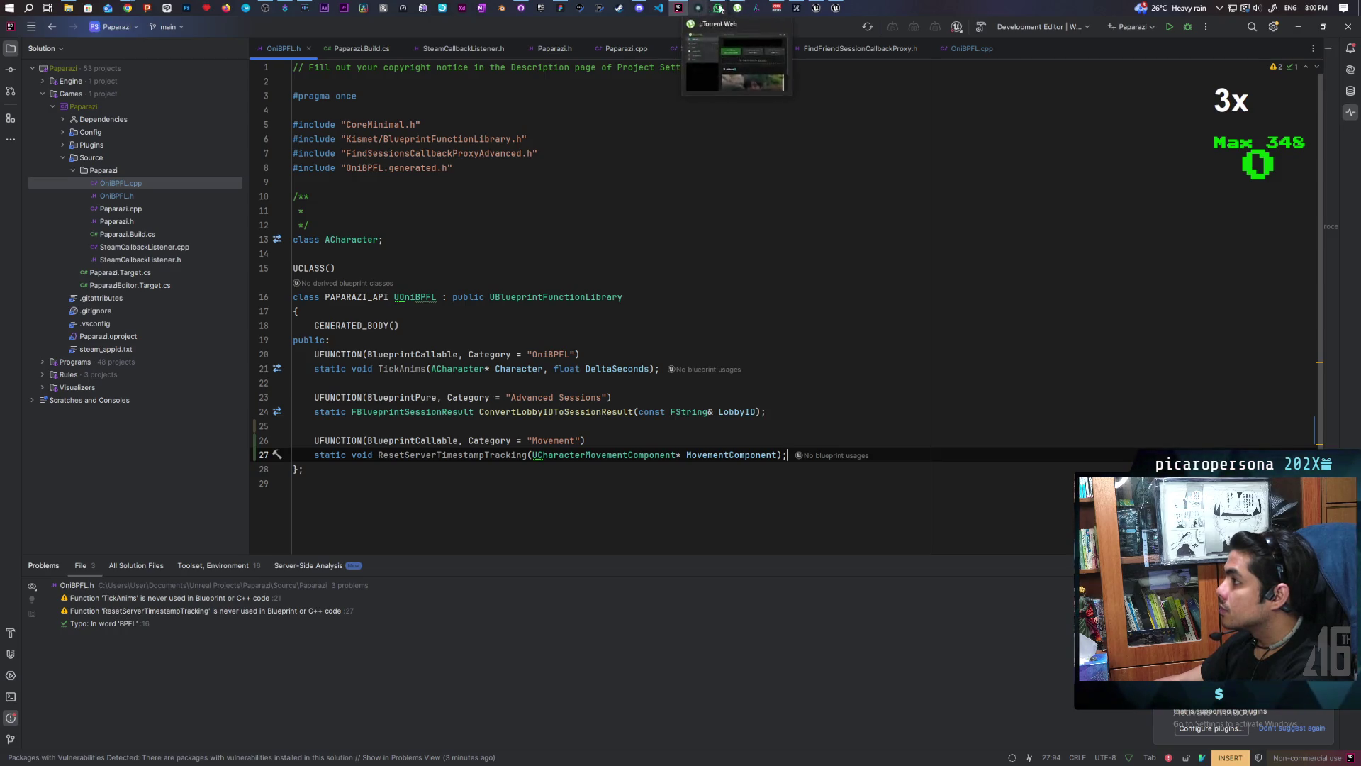
left_click(638, 7)
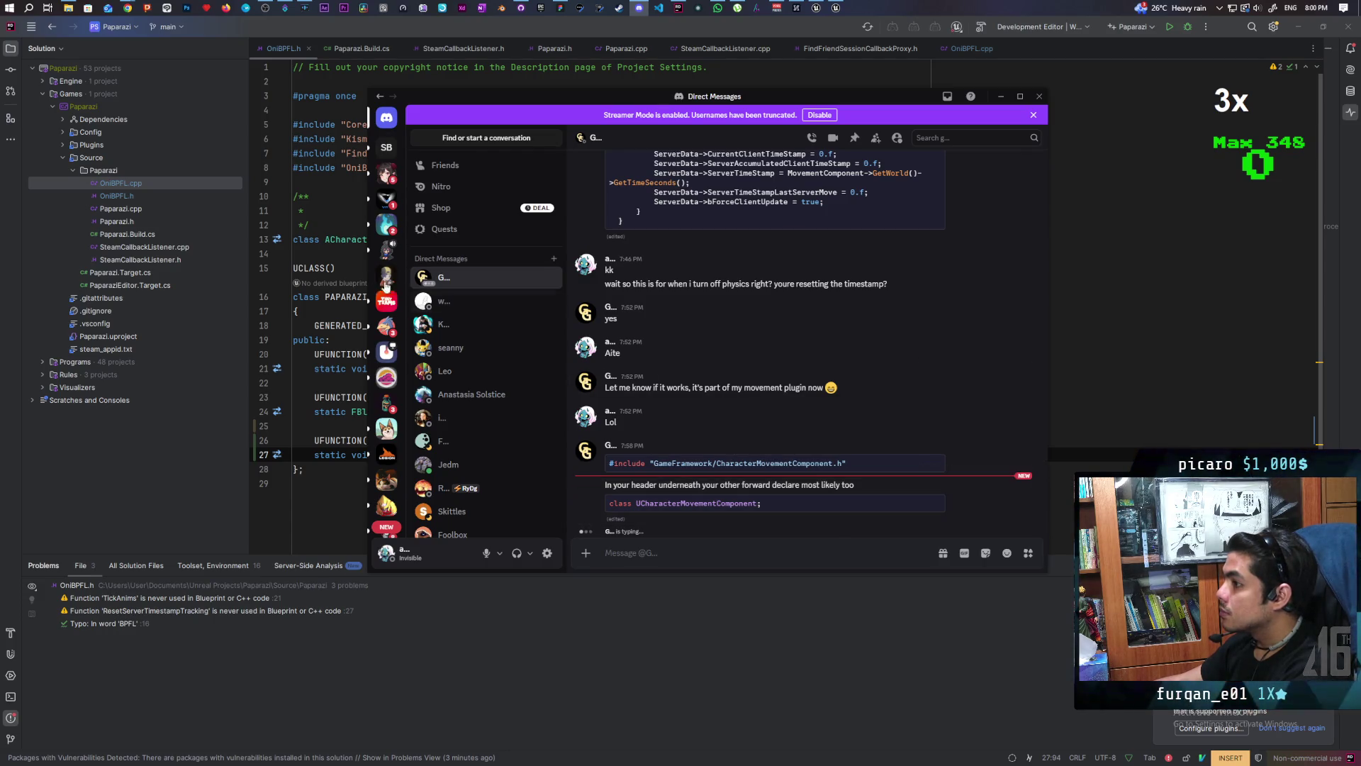
Step: Add 'class UCharacterMovementComponent;' below the ACharacter declaration and return to Unreal Editor
left_click(420, 243)
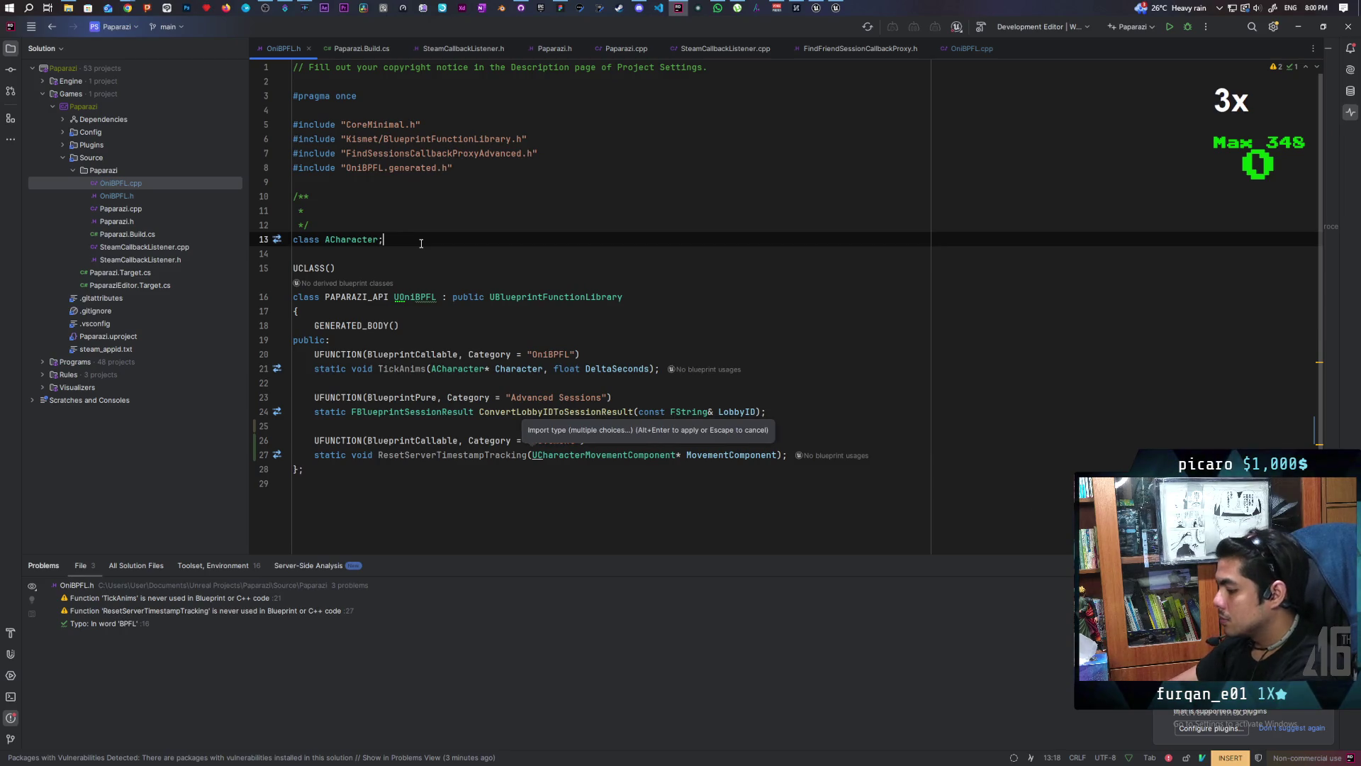
key("Return")
type("class UCharacterMovementComponent;")
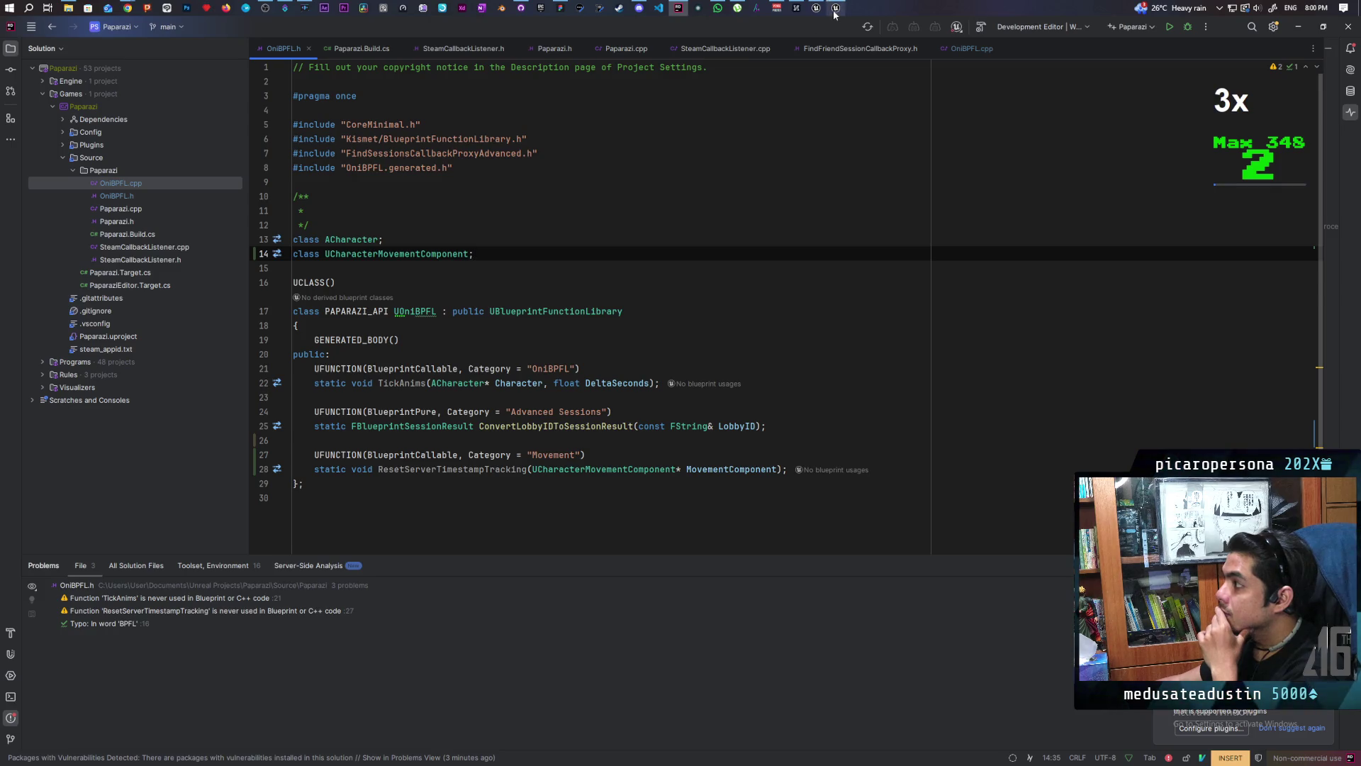
mouse_move(816, 9)
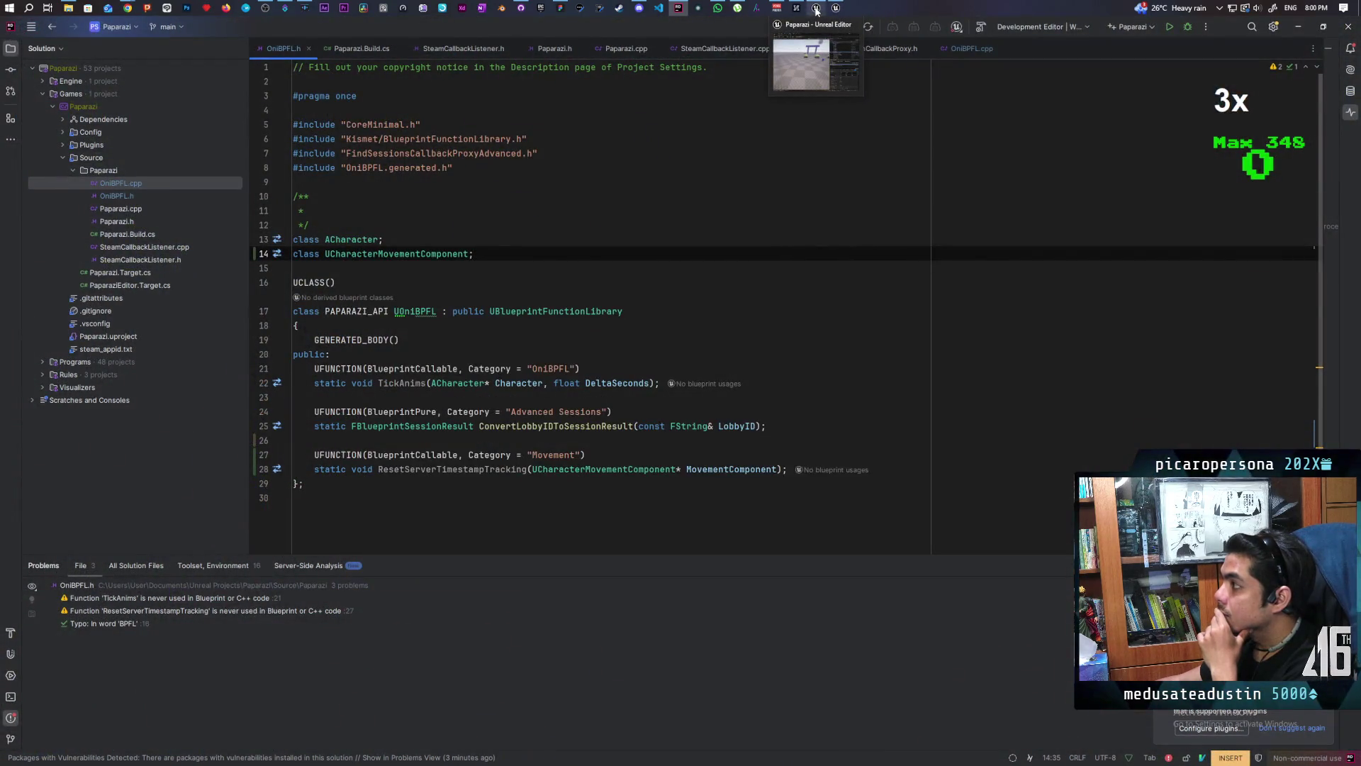
left_click(819, 43)
Step: Run Live Coding twice with Ctrl+Alt+F11 and move its log window aside
key("ctrl+alt+F11")
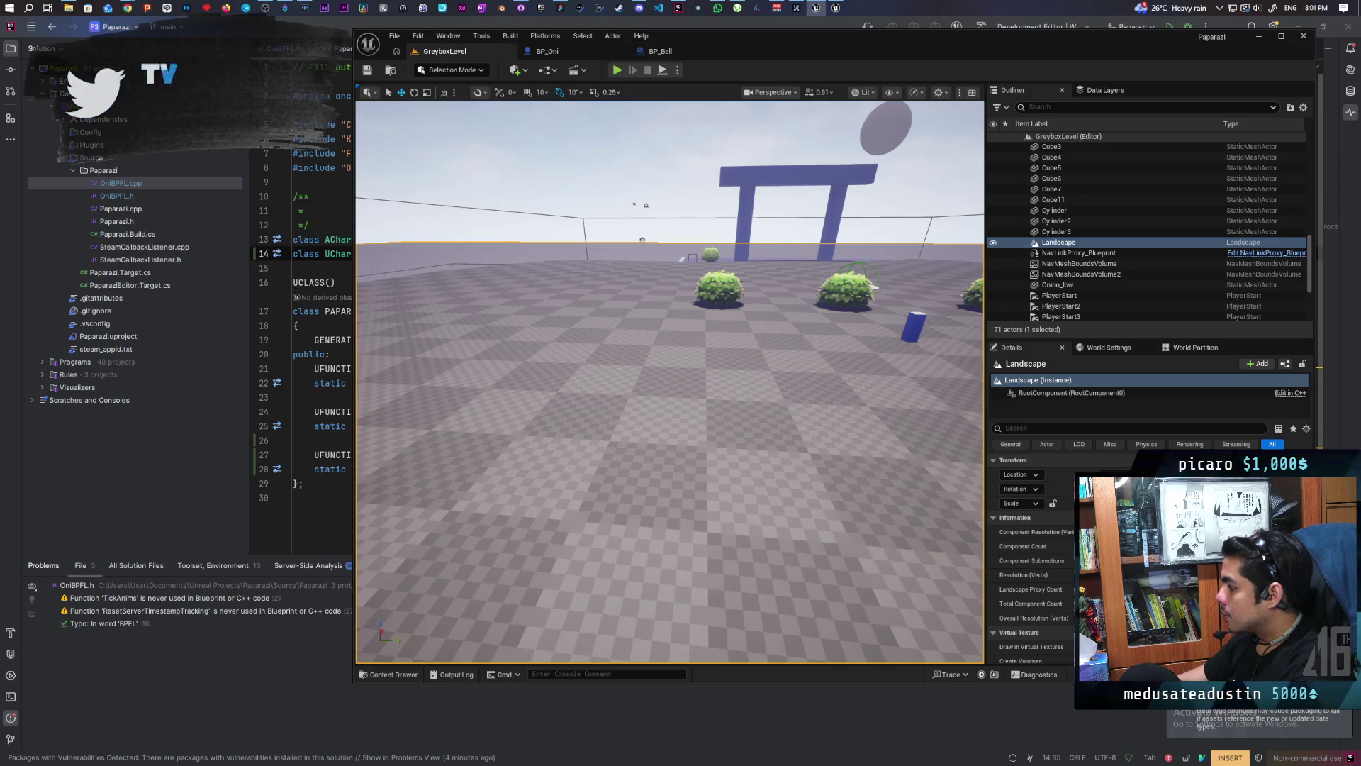
key("ctrl+alt+F11")
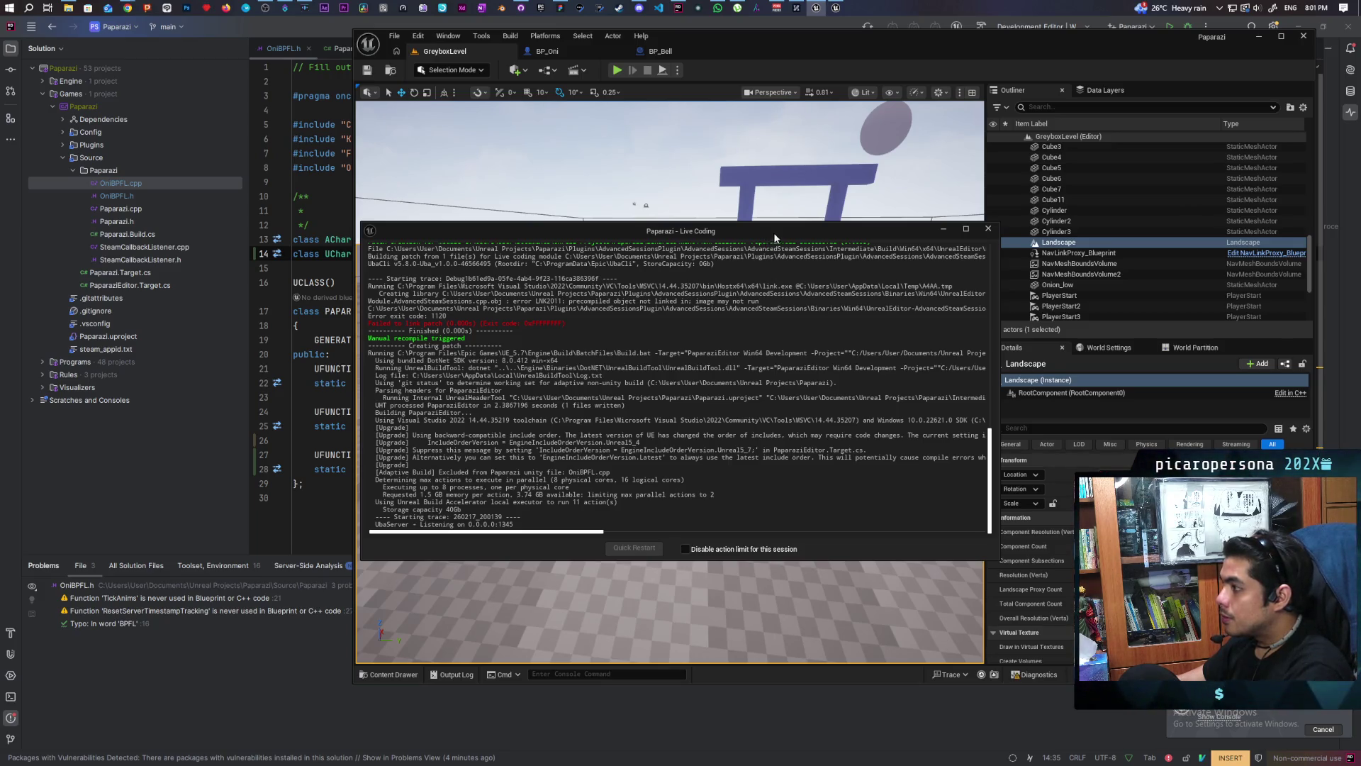
left_click_drag(776, 239, 495, 268)
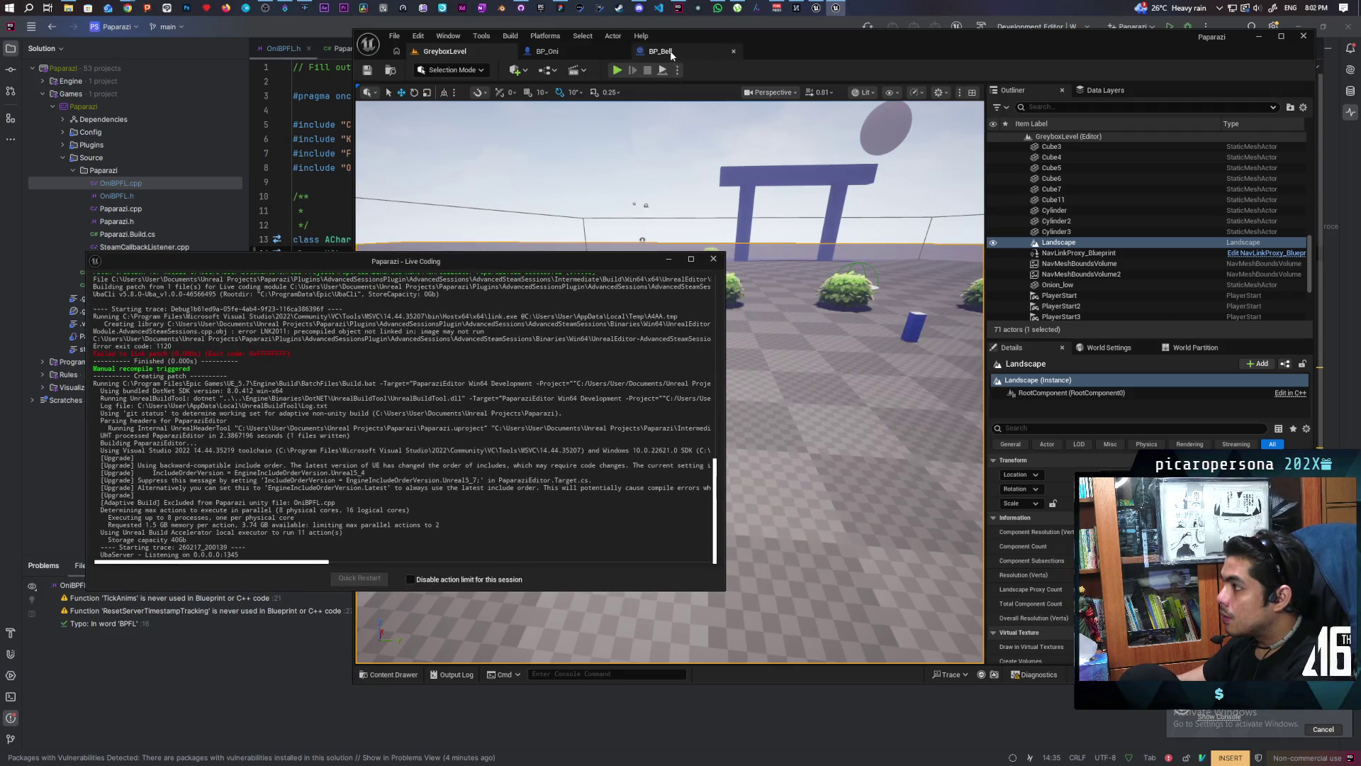
left_click(651, 205)
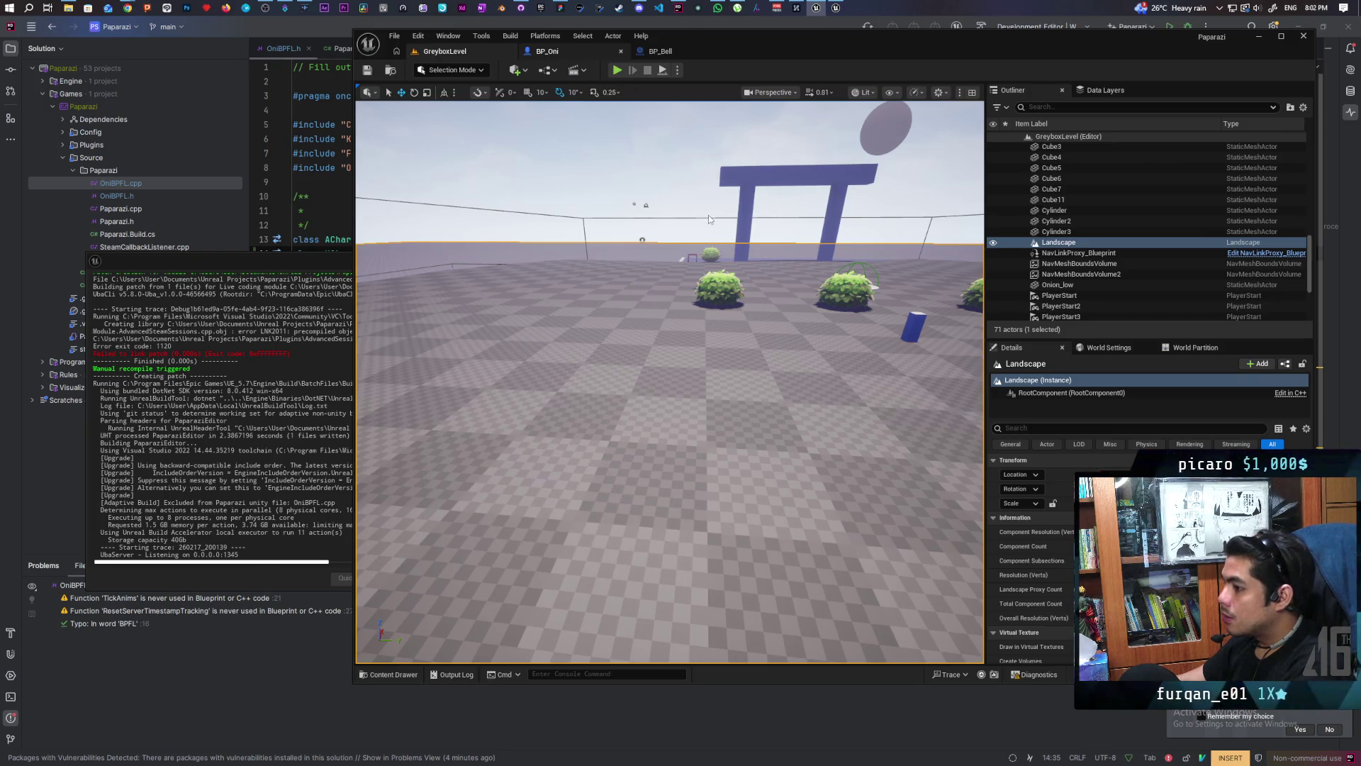
Step: Pan to BP_Oni's server branch section and drag the Is Server and Branch nodes left to make room
key("ctrl+Tab")
scroll(718, 385, "down", 2)
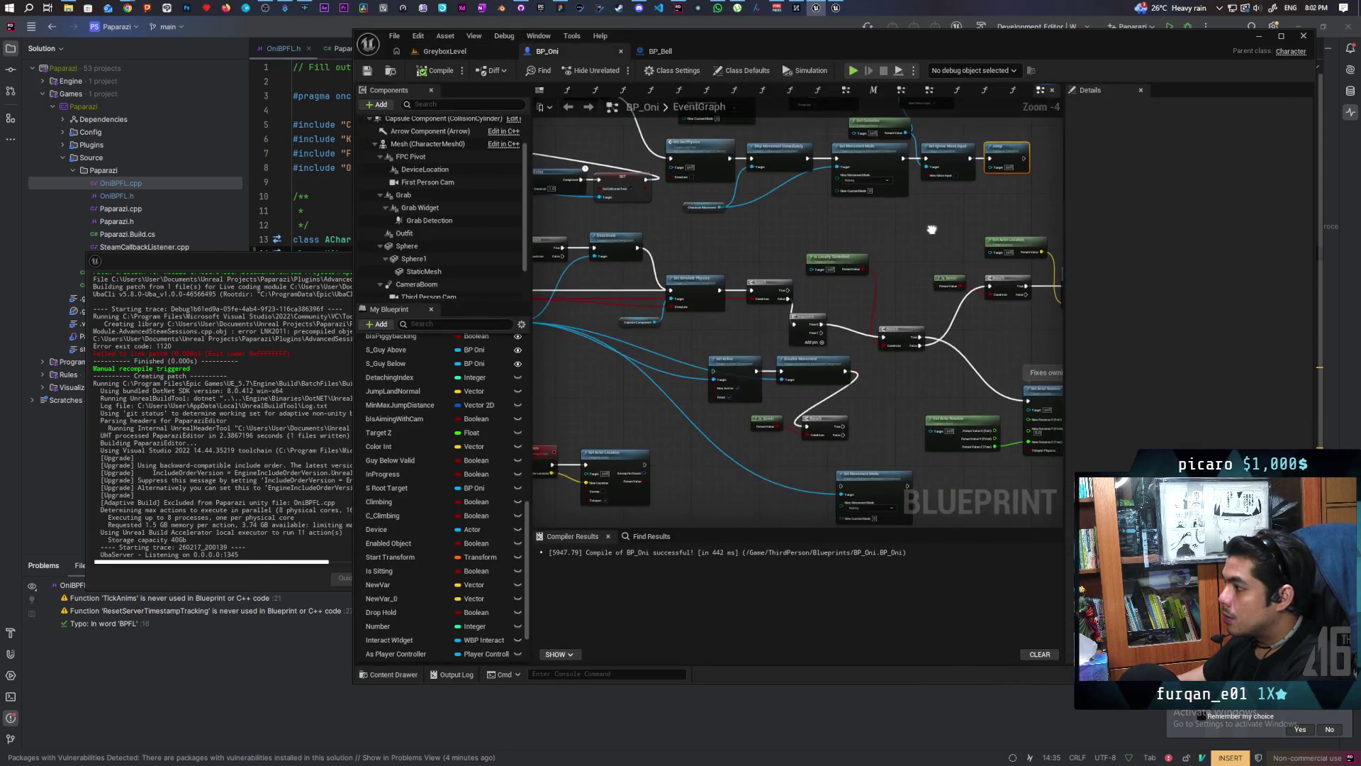
scroll(811, 334, "down", 4)
scroll(723, 358, "up", 4)
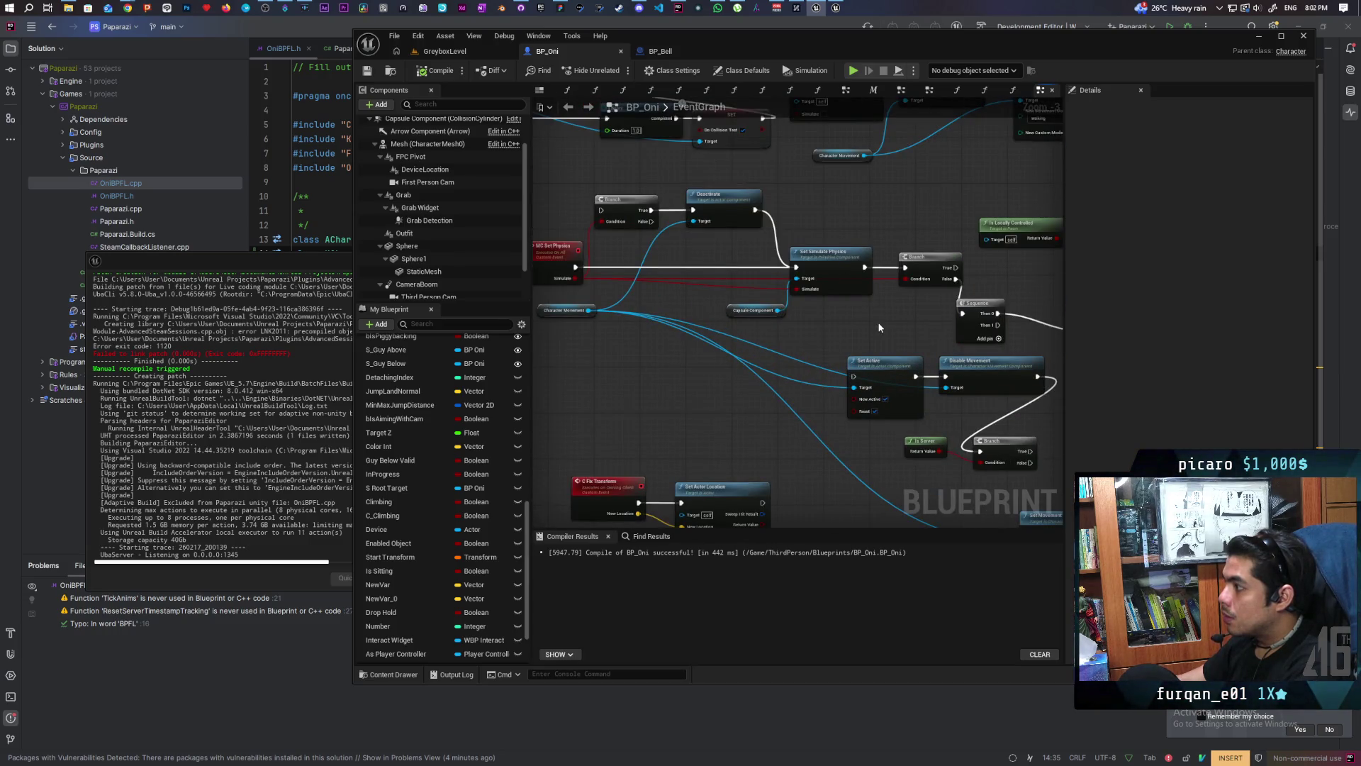
scroll(879, 328, "down", 5)
scroll(775, 368, "up", 2)
scroll(776, 369, "up", 2)
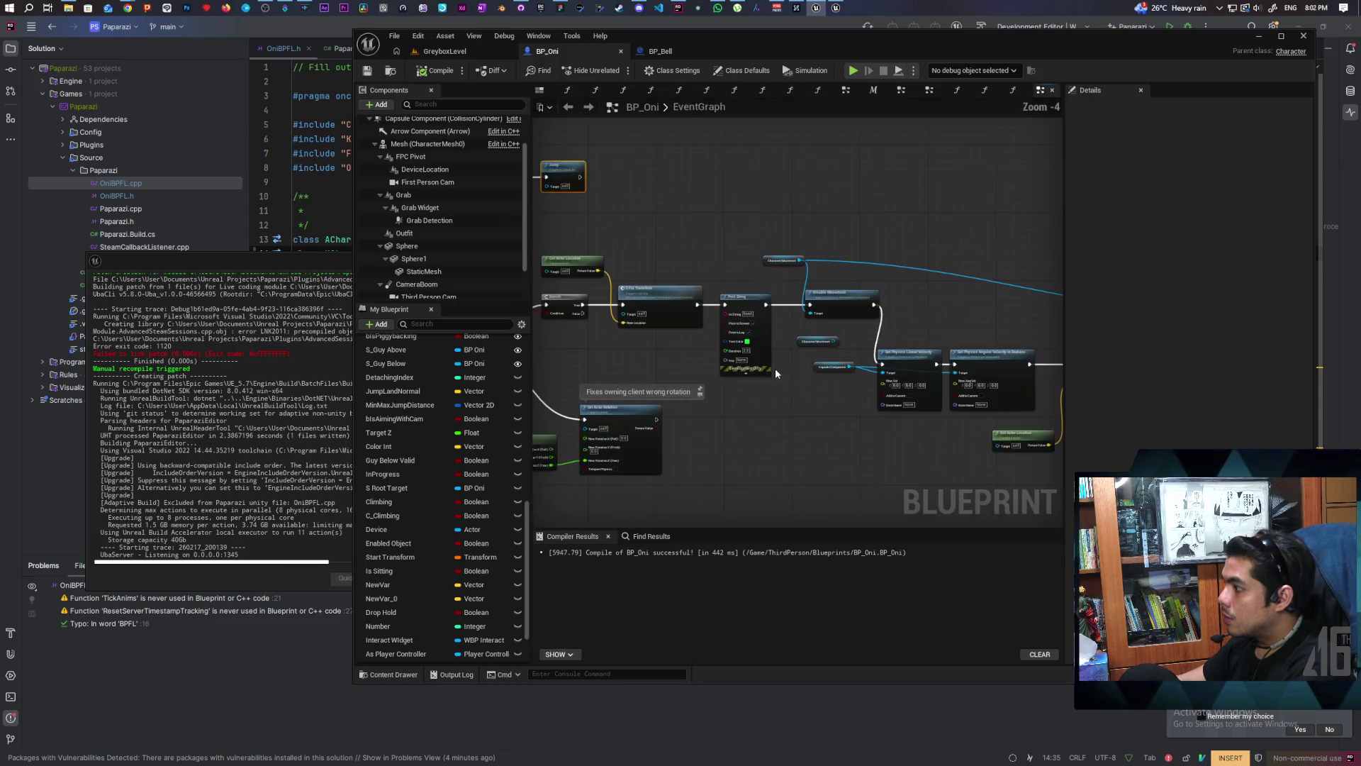
scroll(755, 368, "up", 2)
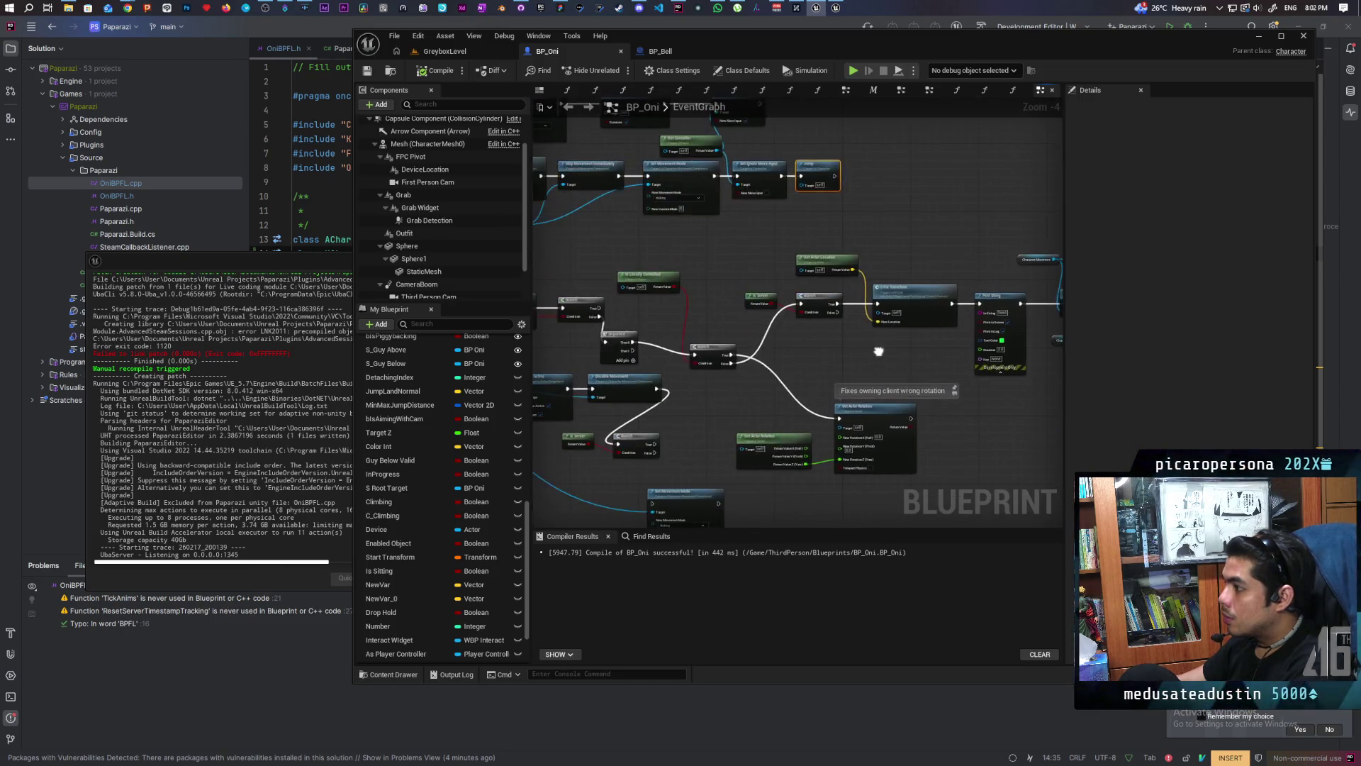
scroll(878, 344, "down", 2)
scroll(666, 363, "up", 1)
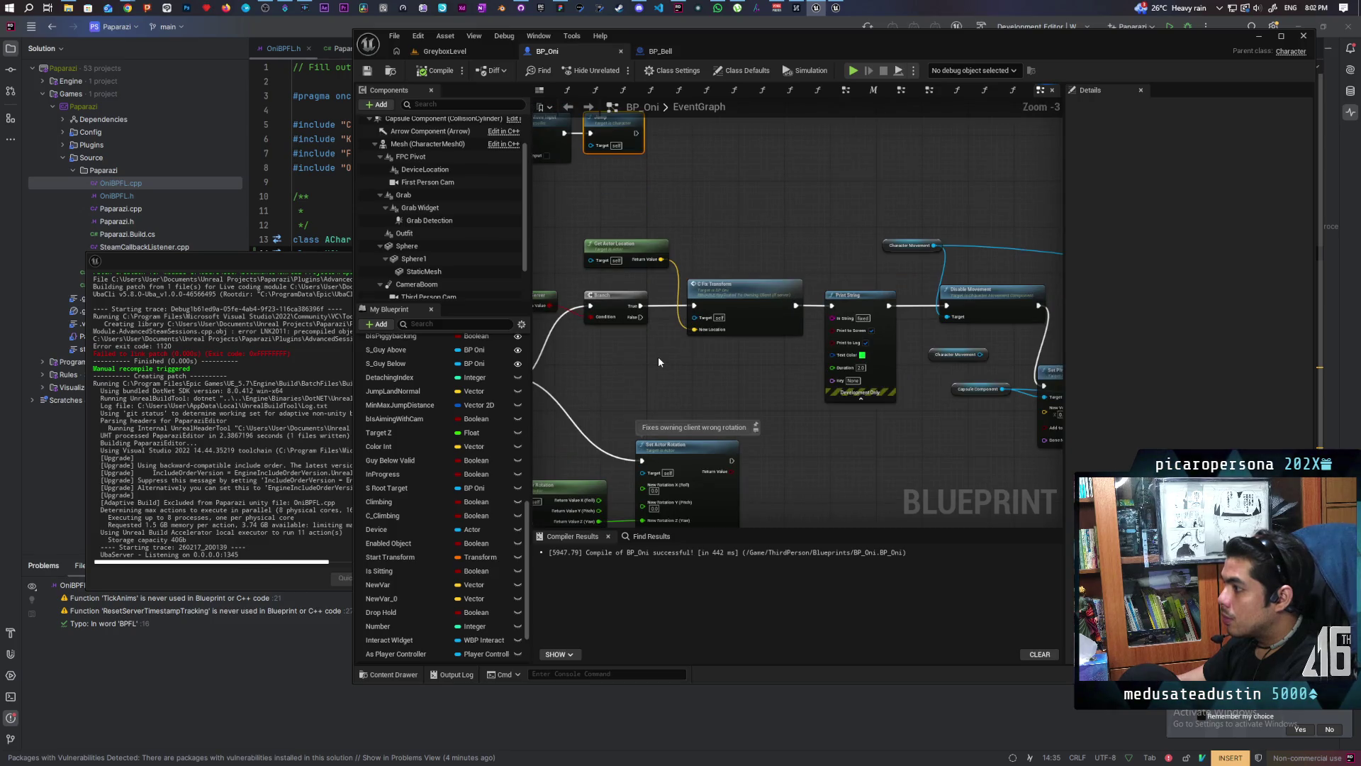
left_click_drag(659, 362, 737, 337)
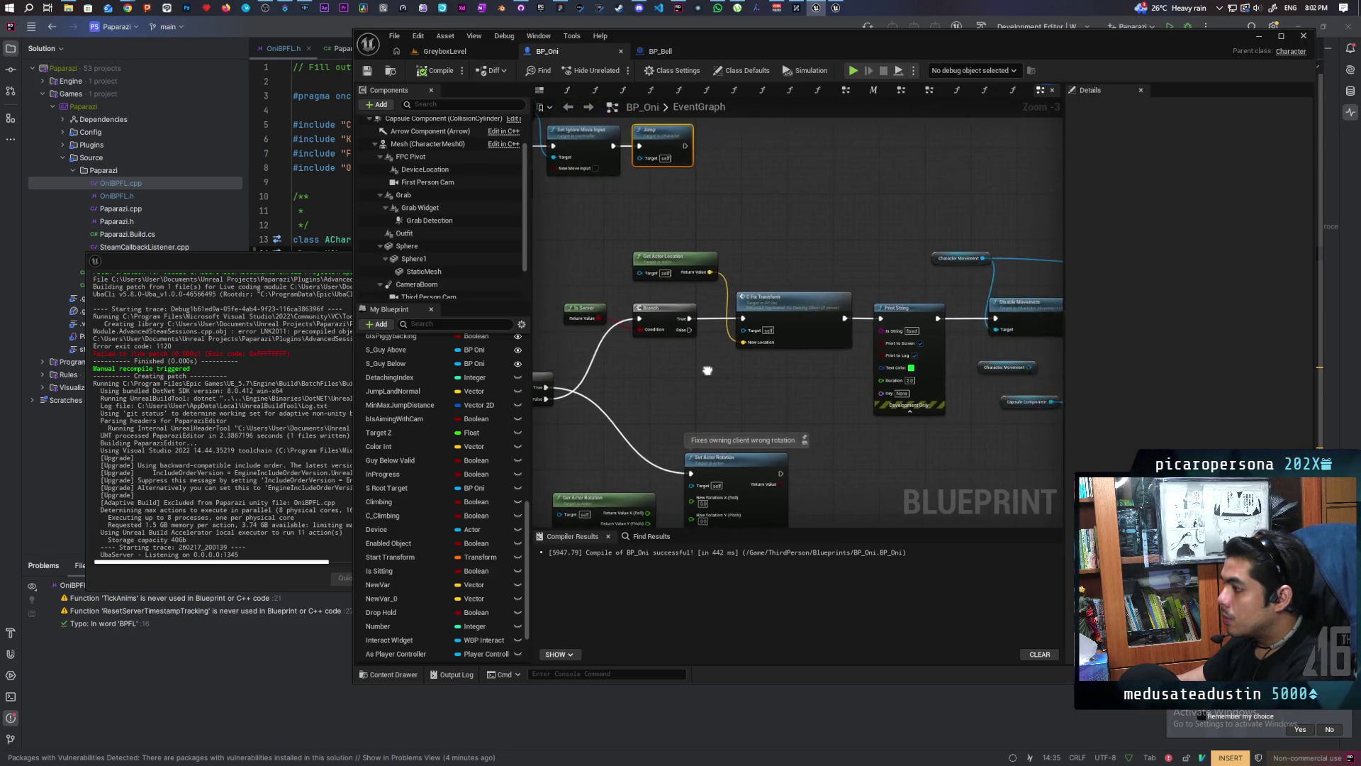
mouse_move(643, 351)
left_mouse_down()
mouse_move(745, 304)
mouse_move(670, 323)
left_mouse_up()
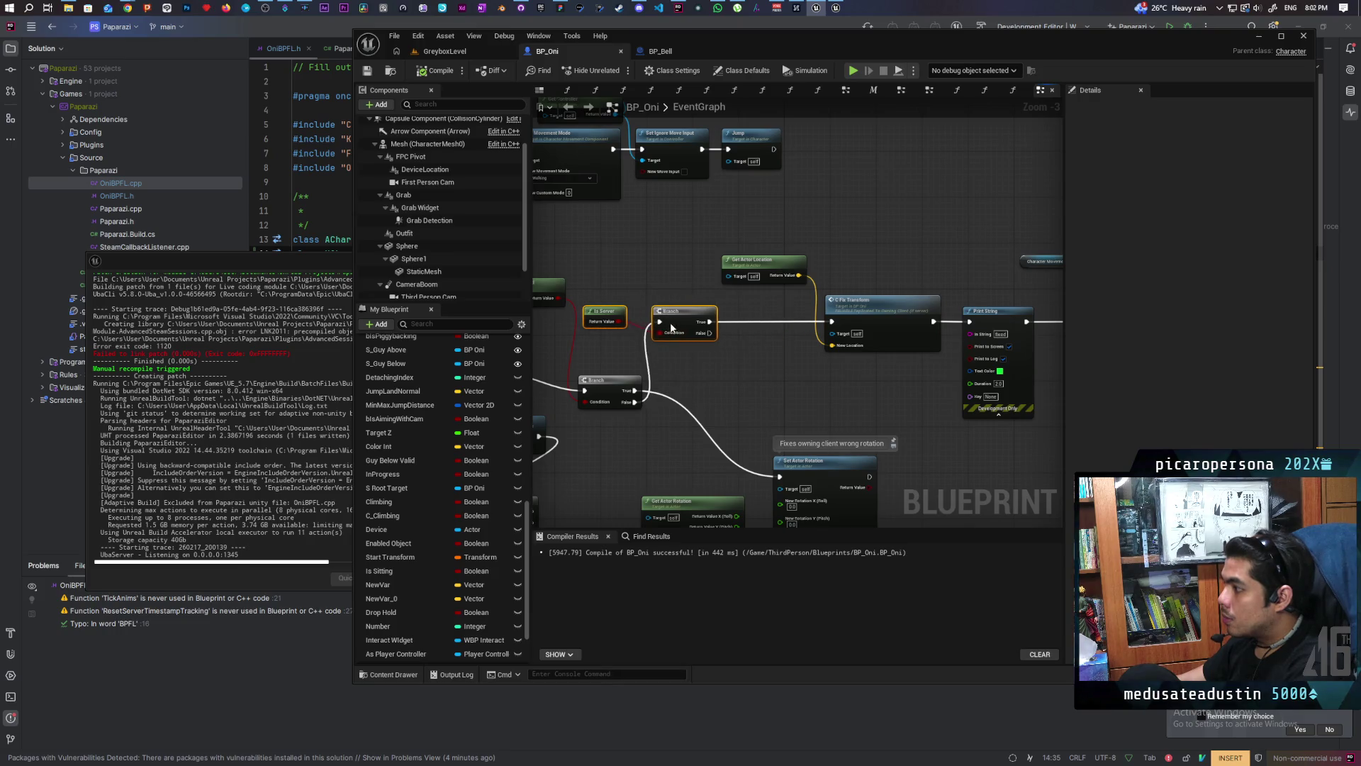
right_click(716, 372)
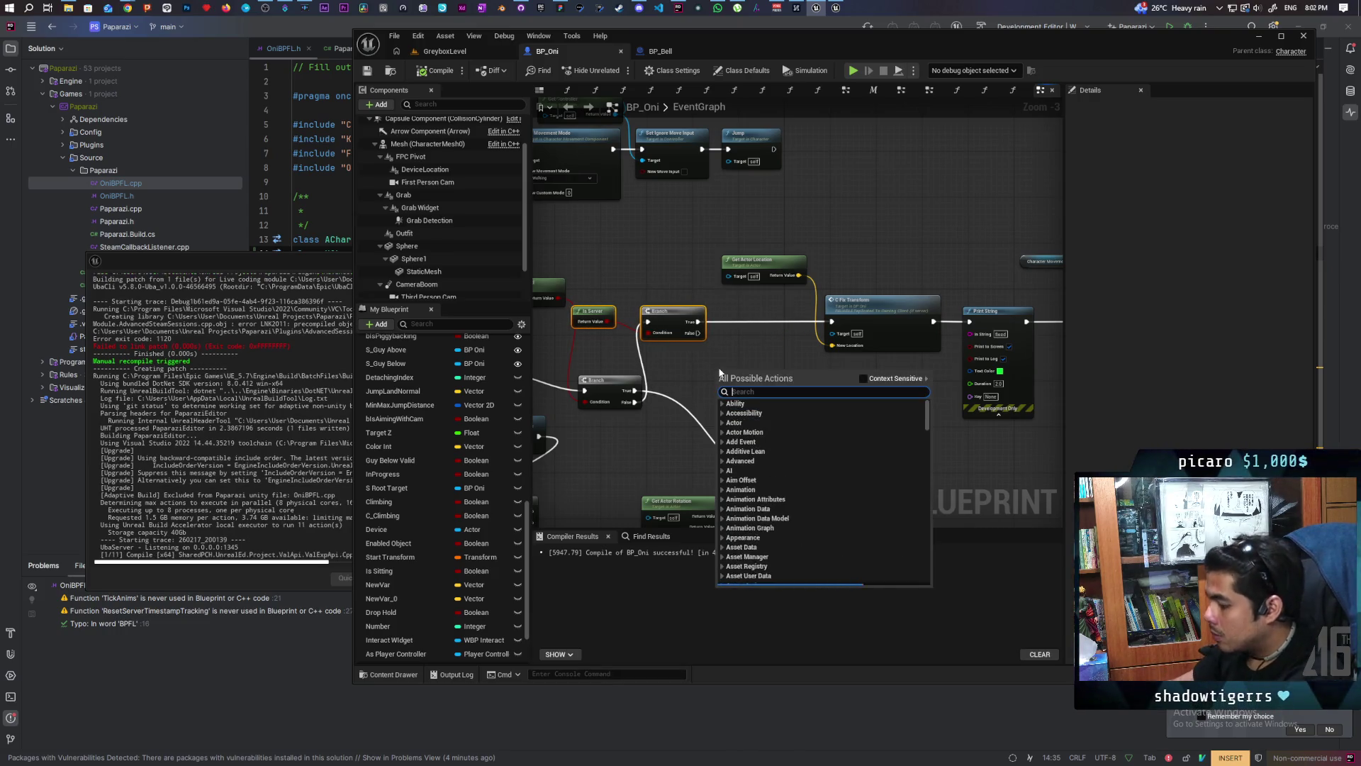
type("reser")
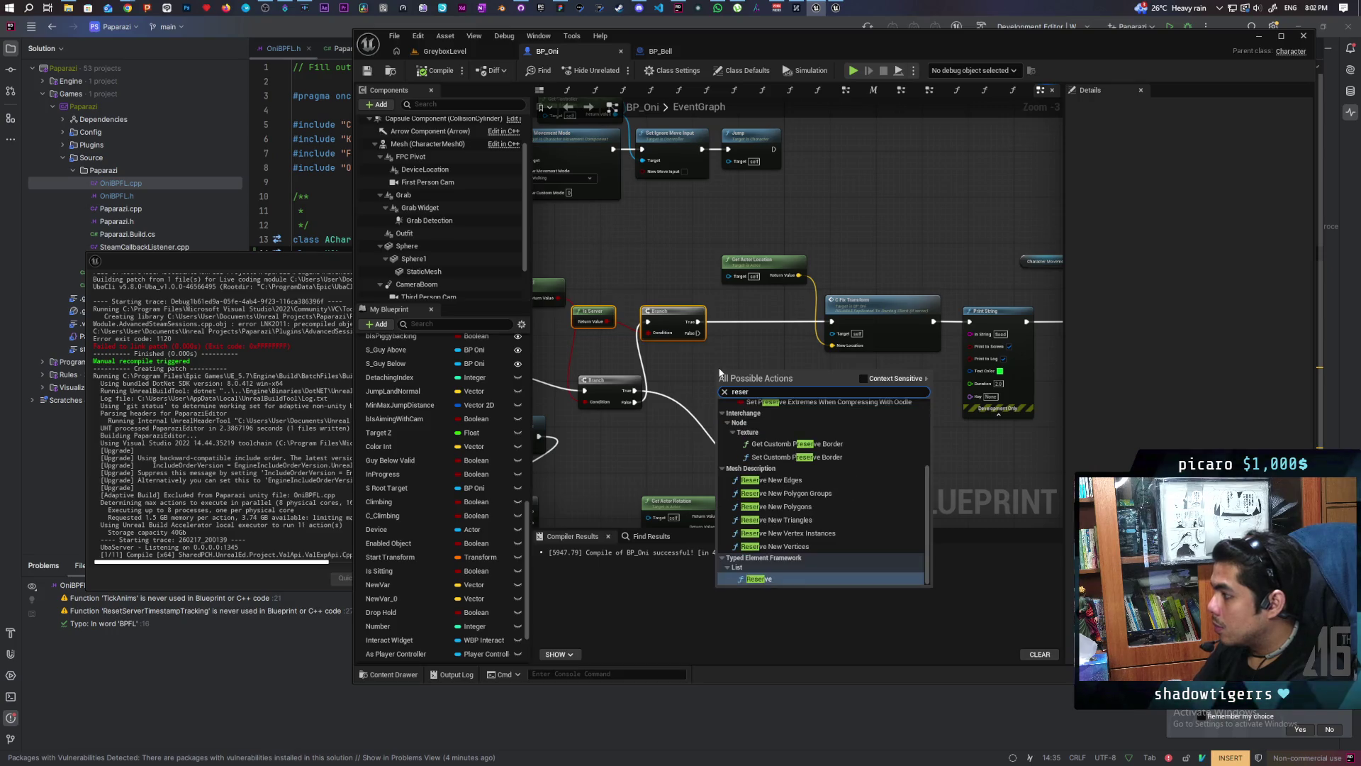
type("eset server")
Step: Add Reset Server Timestamp Tracking fed by the Character Movement component, and compile BP_Oni
key("Return")
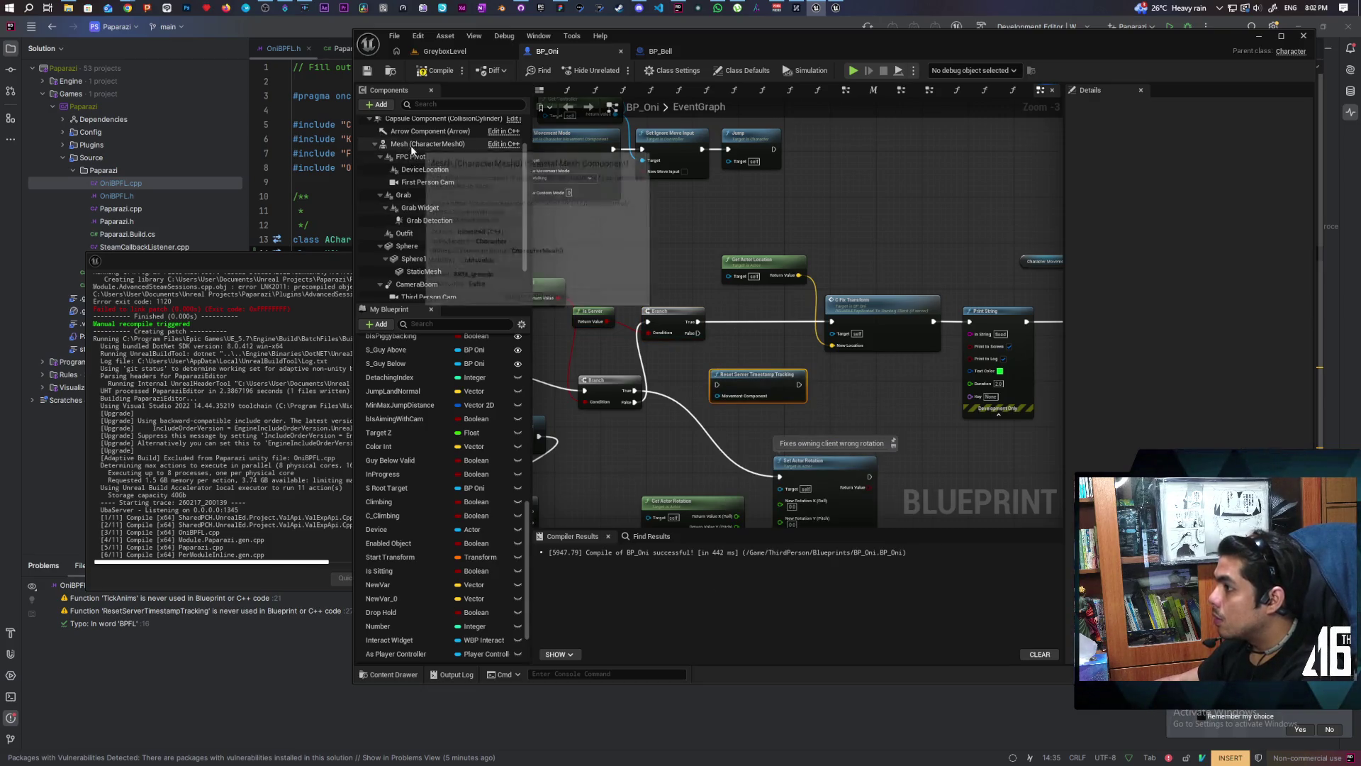
scroll(429, 162, "up", 2)
mouse_move(436, 139)
left_mouse_down()
mouse_move(678, 402)
mouse_move(756, 316)
left_mouse_up()
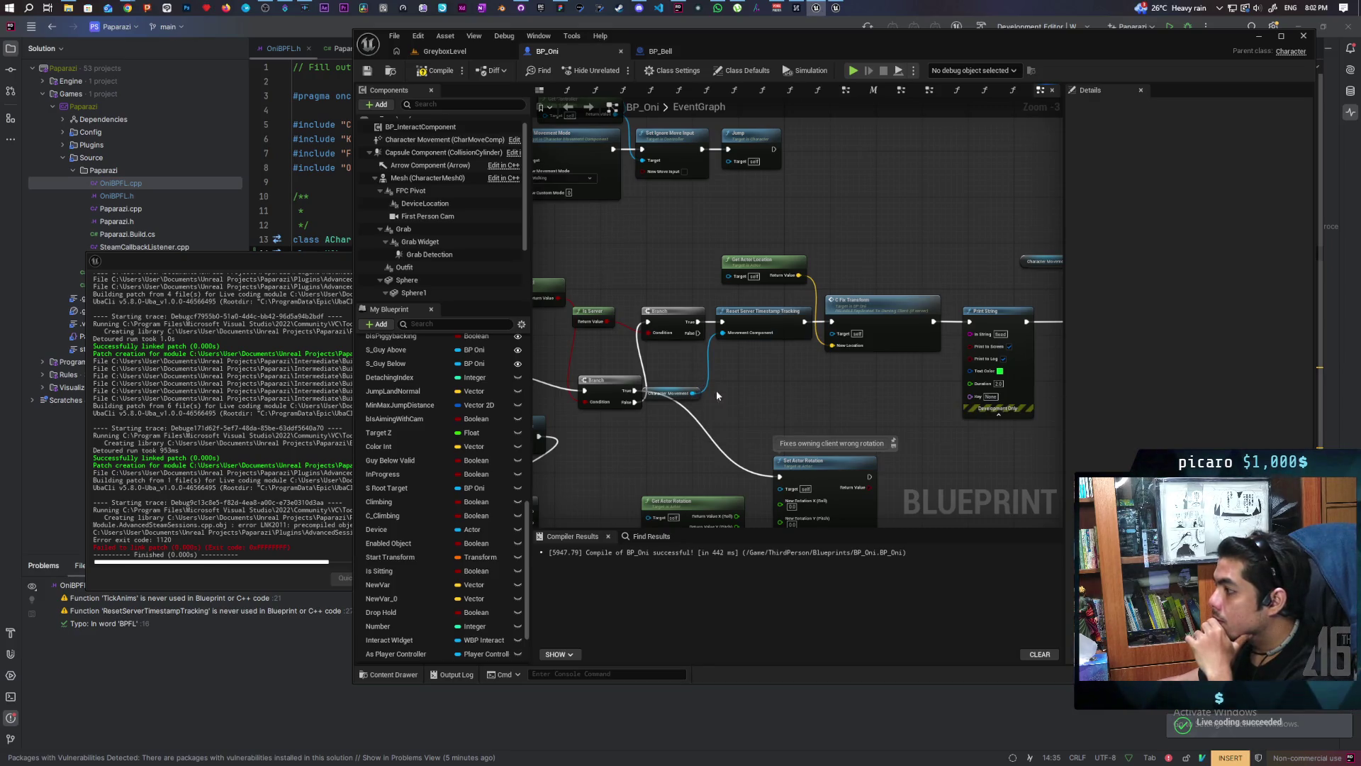
left_click_drag(692, 393, 732, 365)
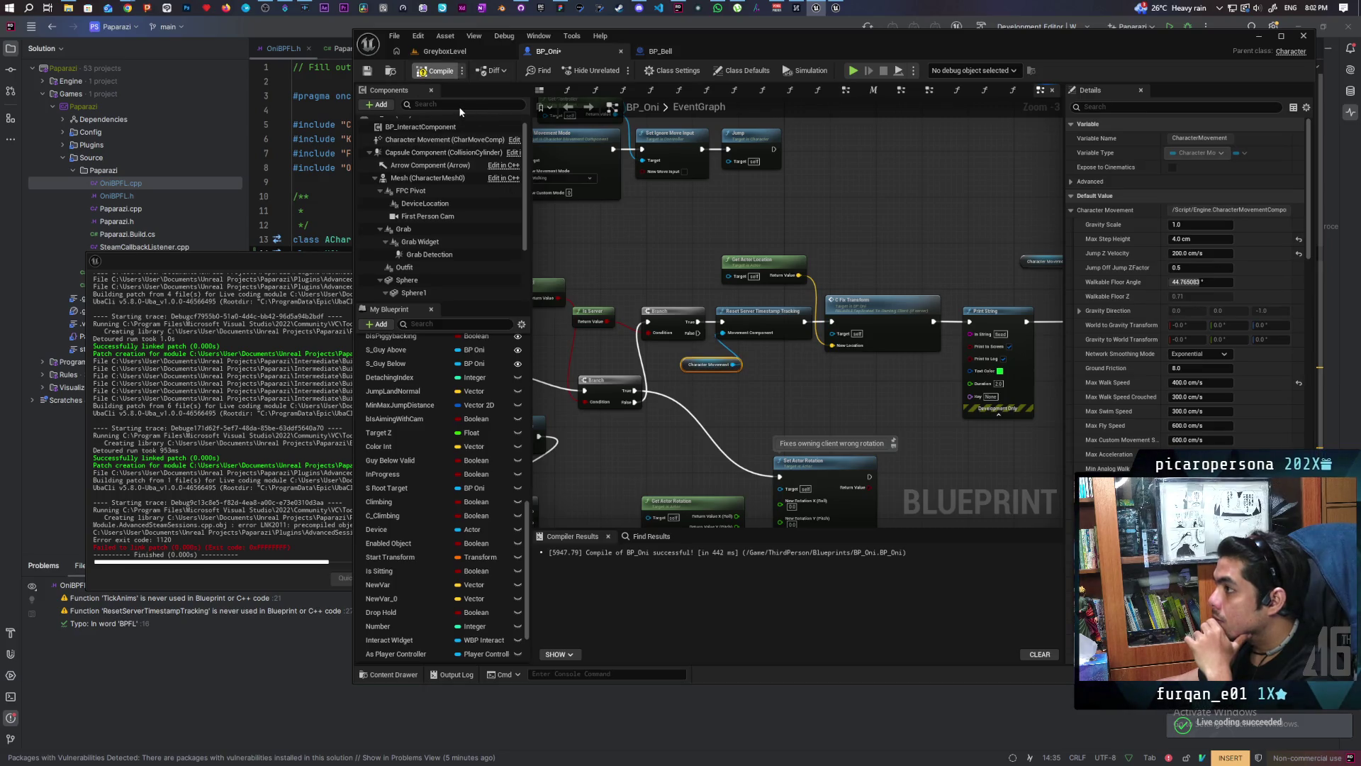
key("F7")
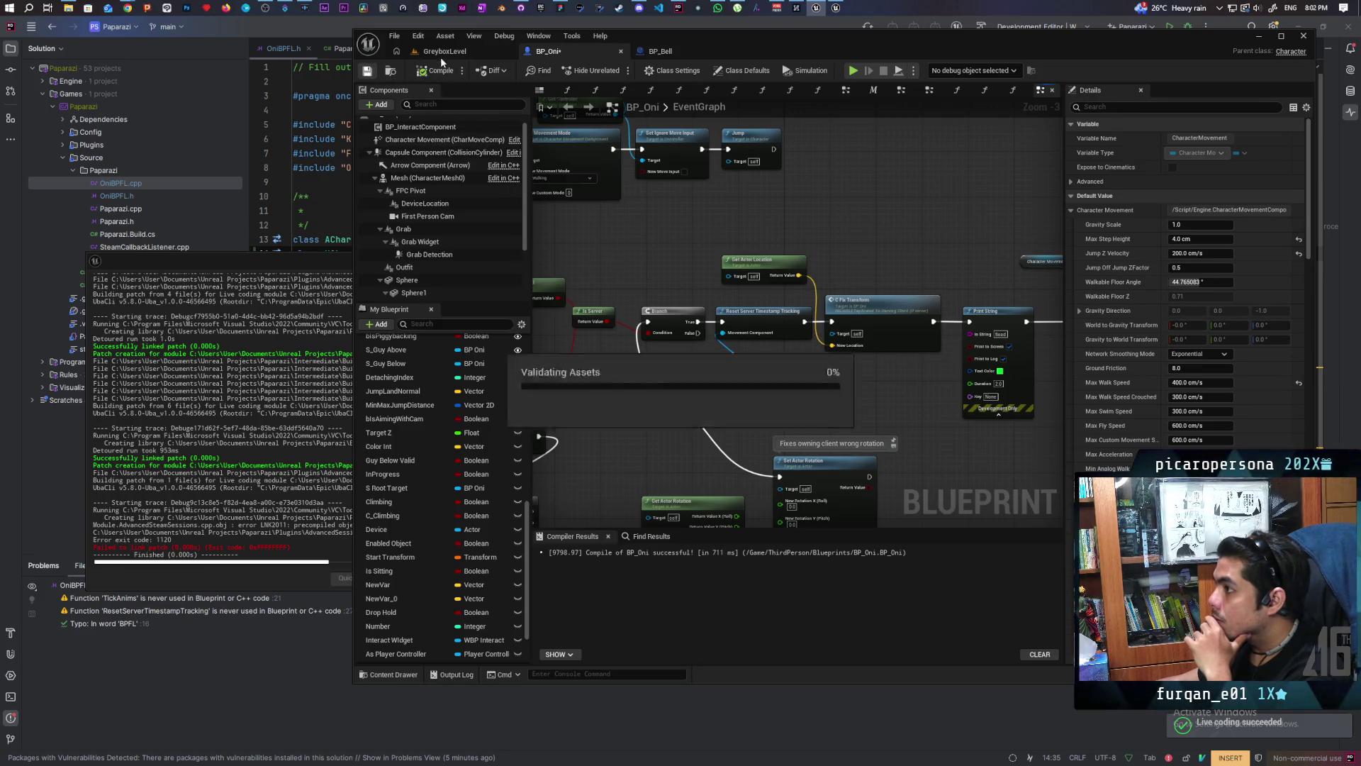
Step: Run a two-client play session of GreyboxLevel, check both client windows, then stop it
left_click(446, 53)
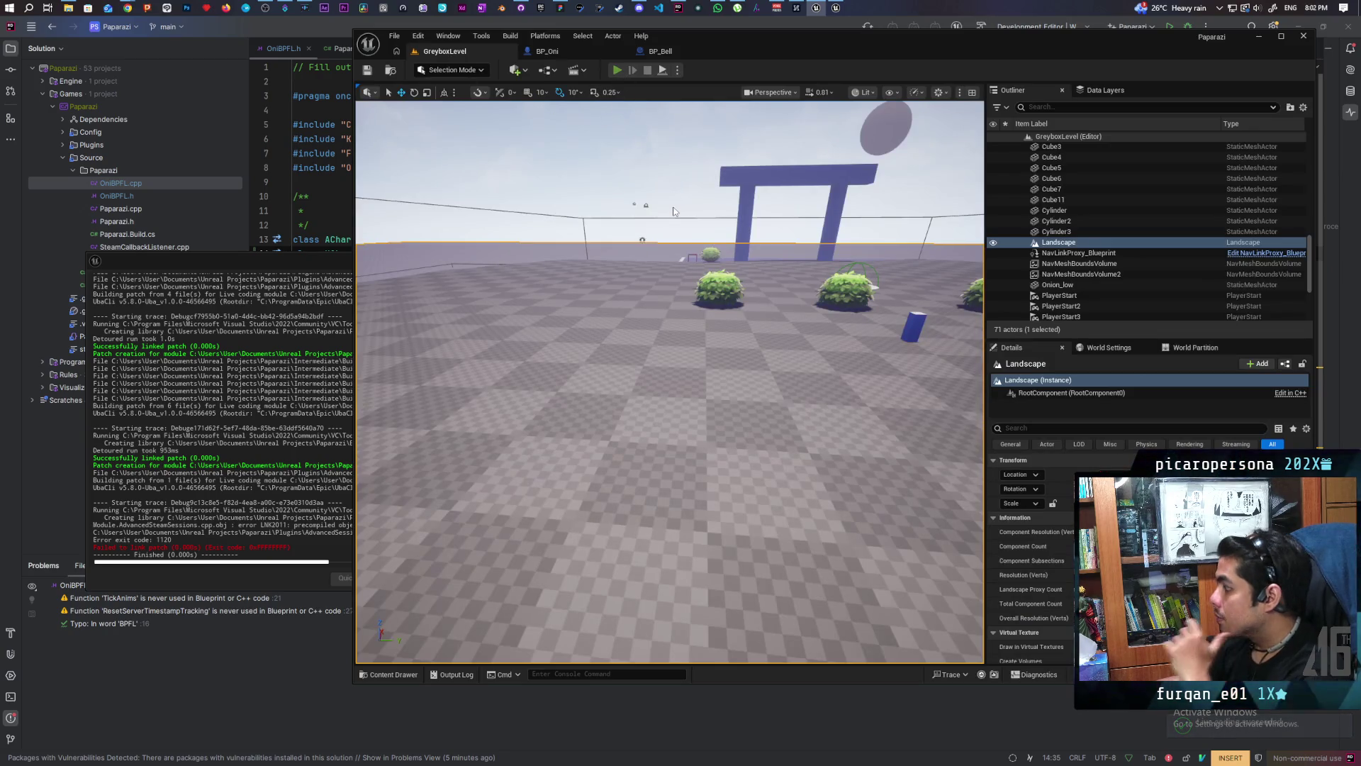
left_click(617, 69)
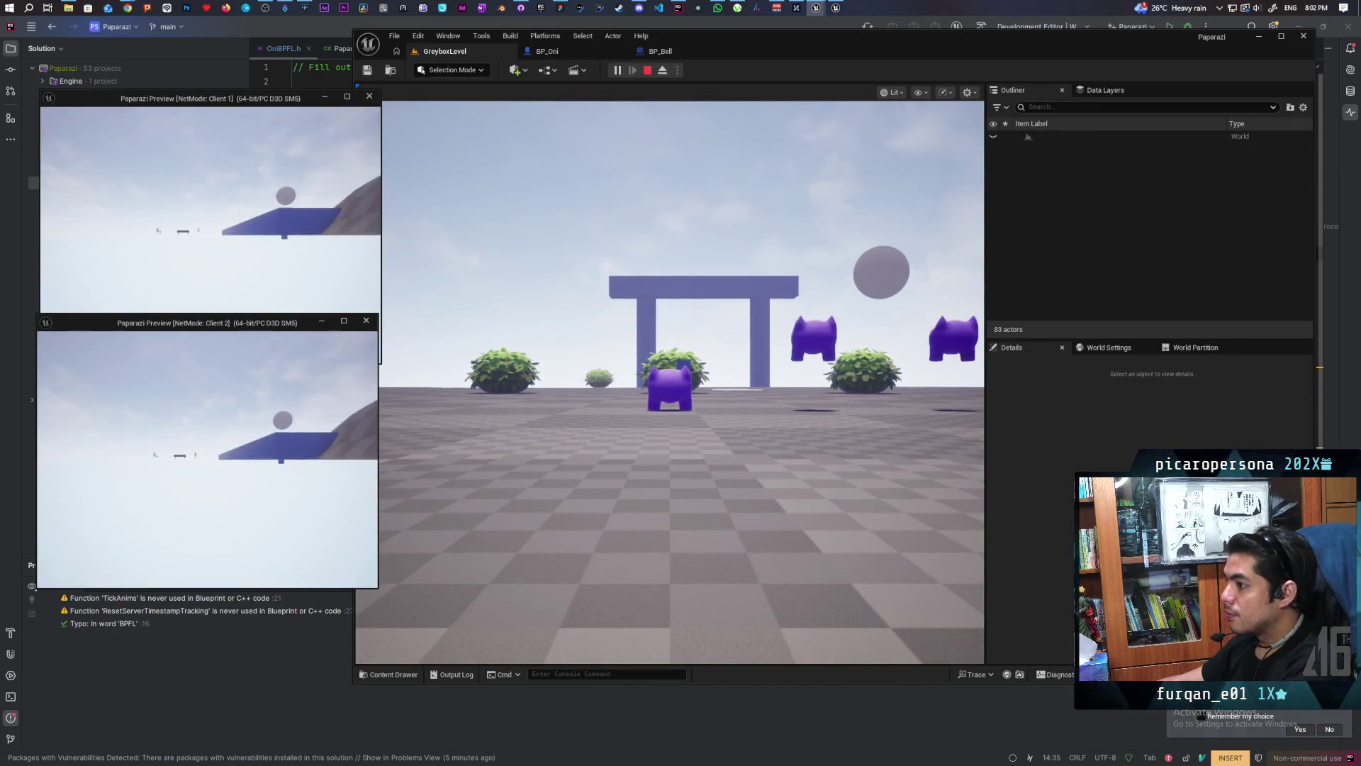
left_click(378, 336)
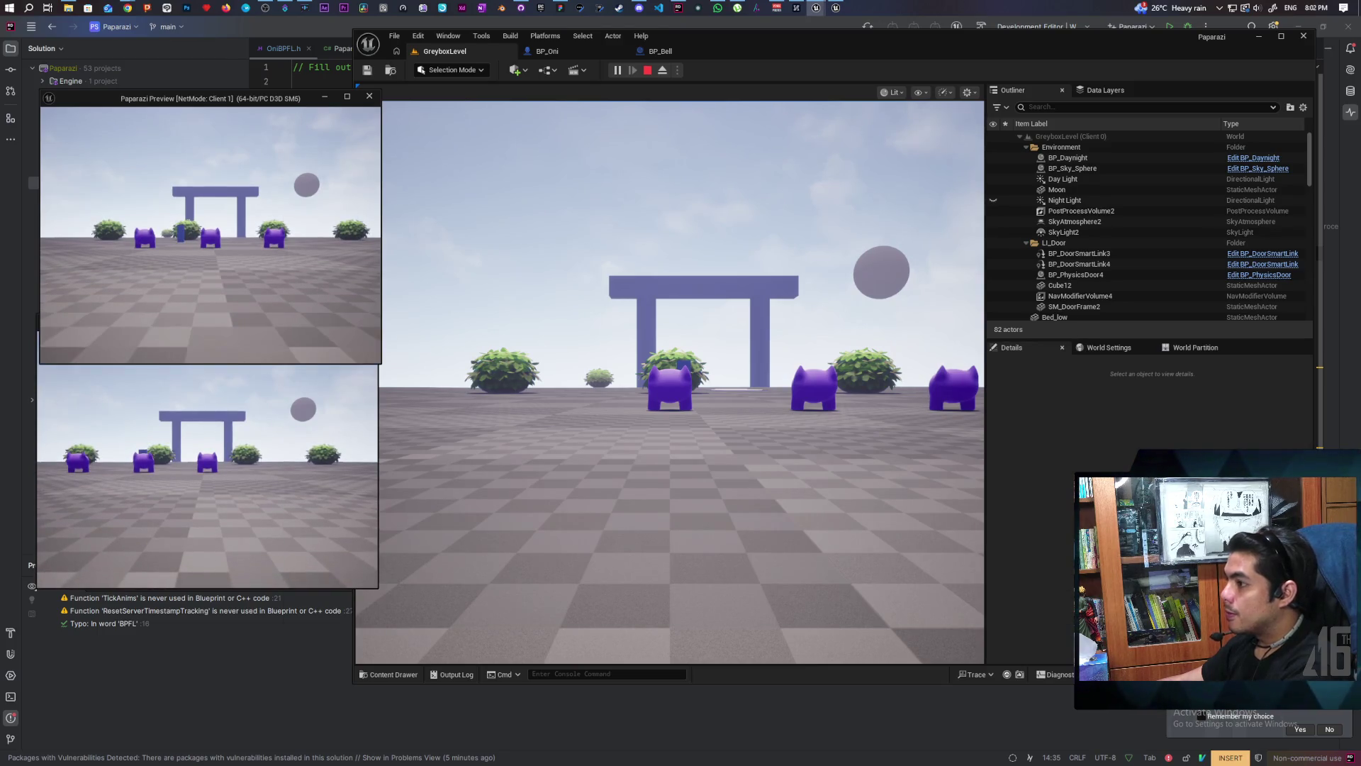
left_click(205, 468)
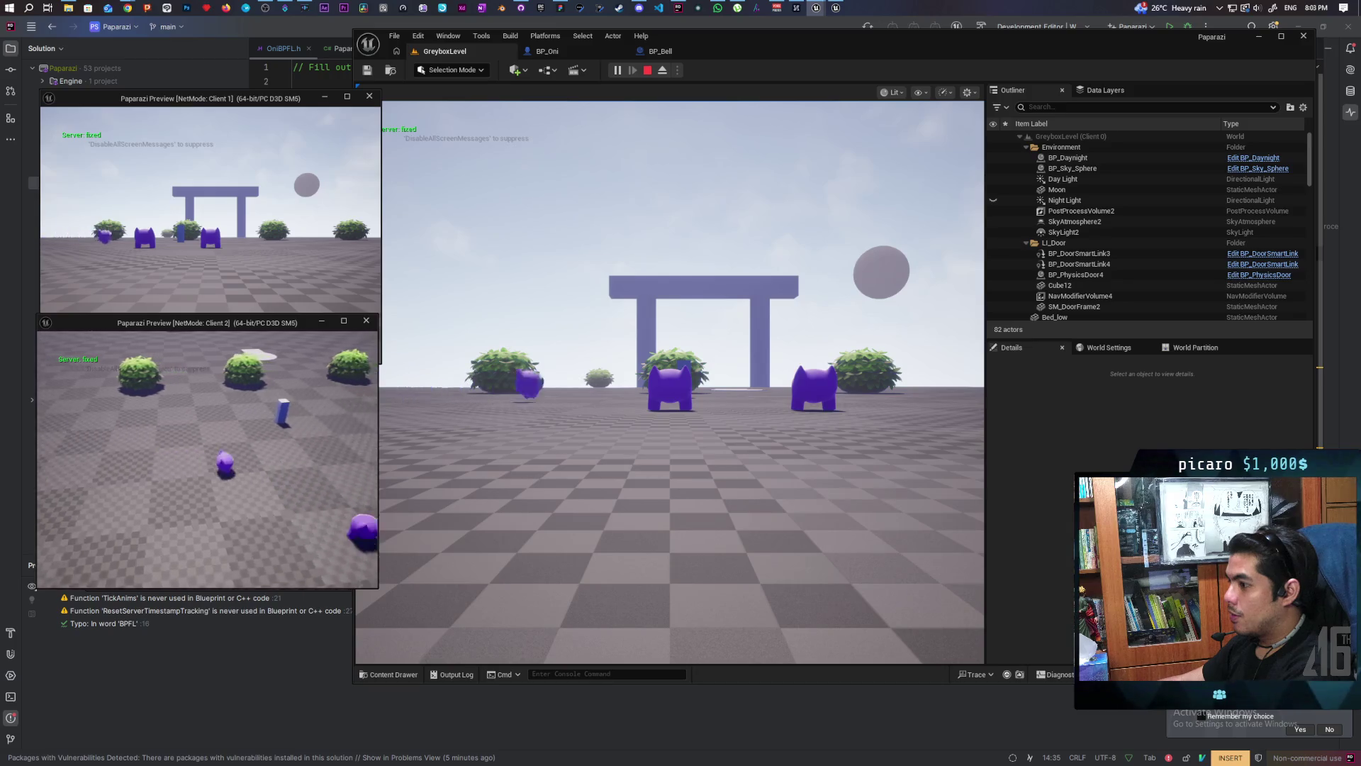
left_click(645, 71)
Step: Send 'yep its fixed' and 'good shit' in the Discord DM, then return to Unreal
left_click(642, 8)
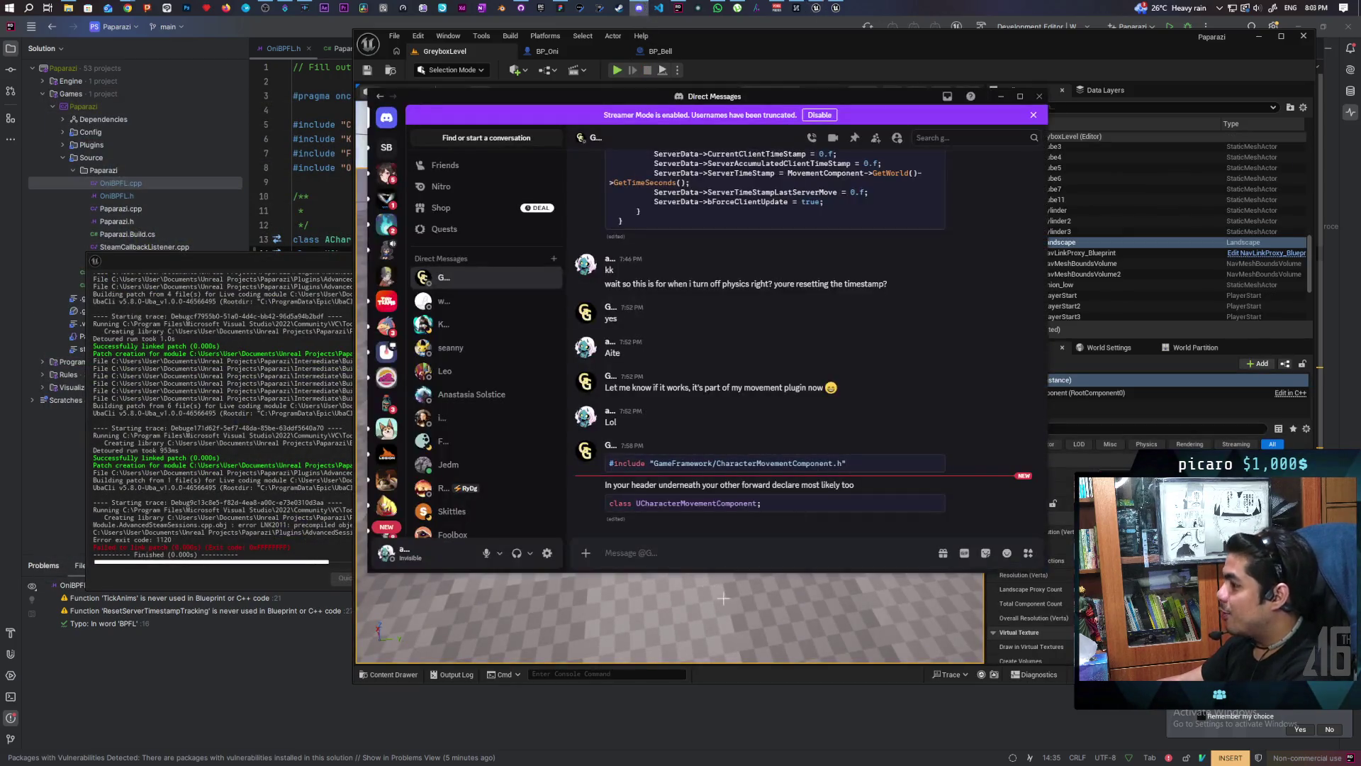
type("yep")
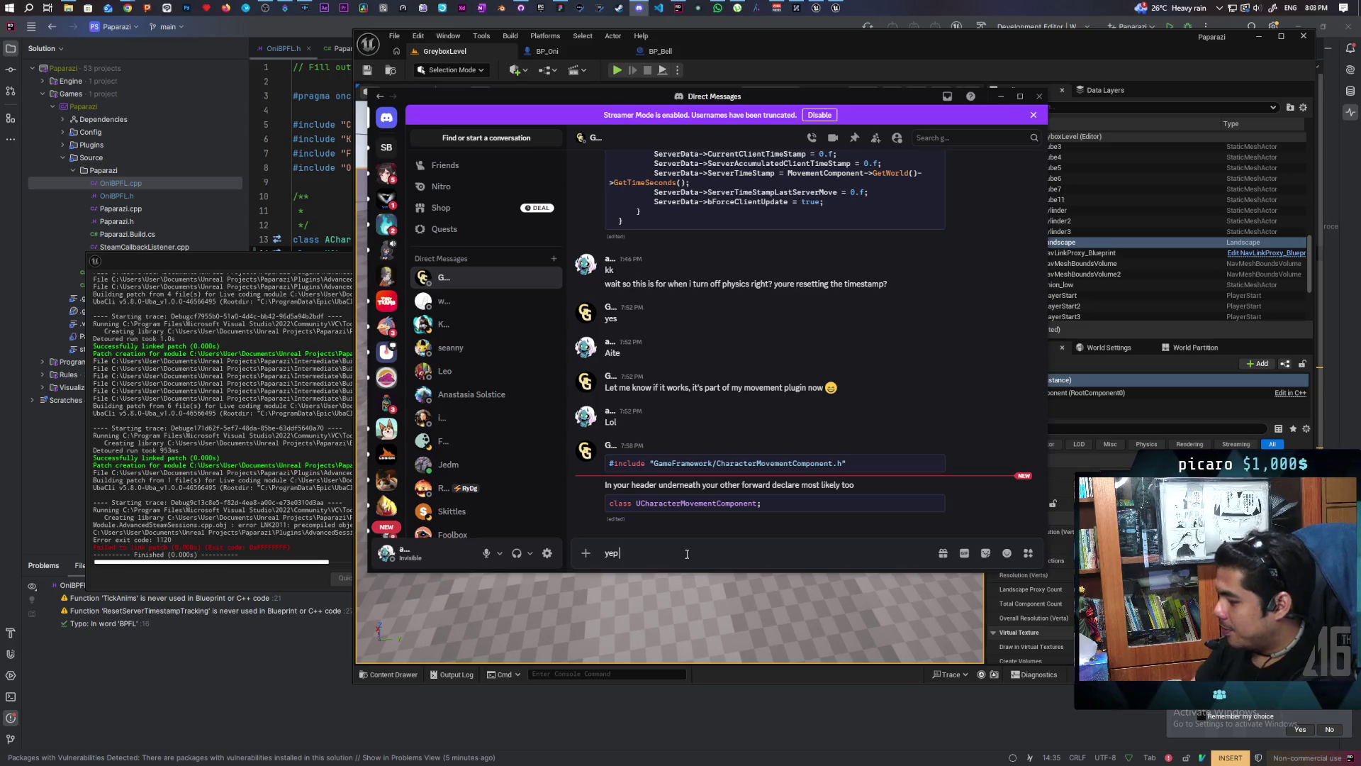
type("ed")
key("Return")
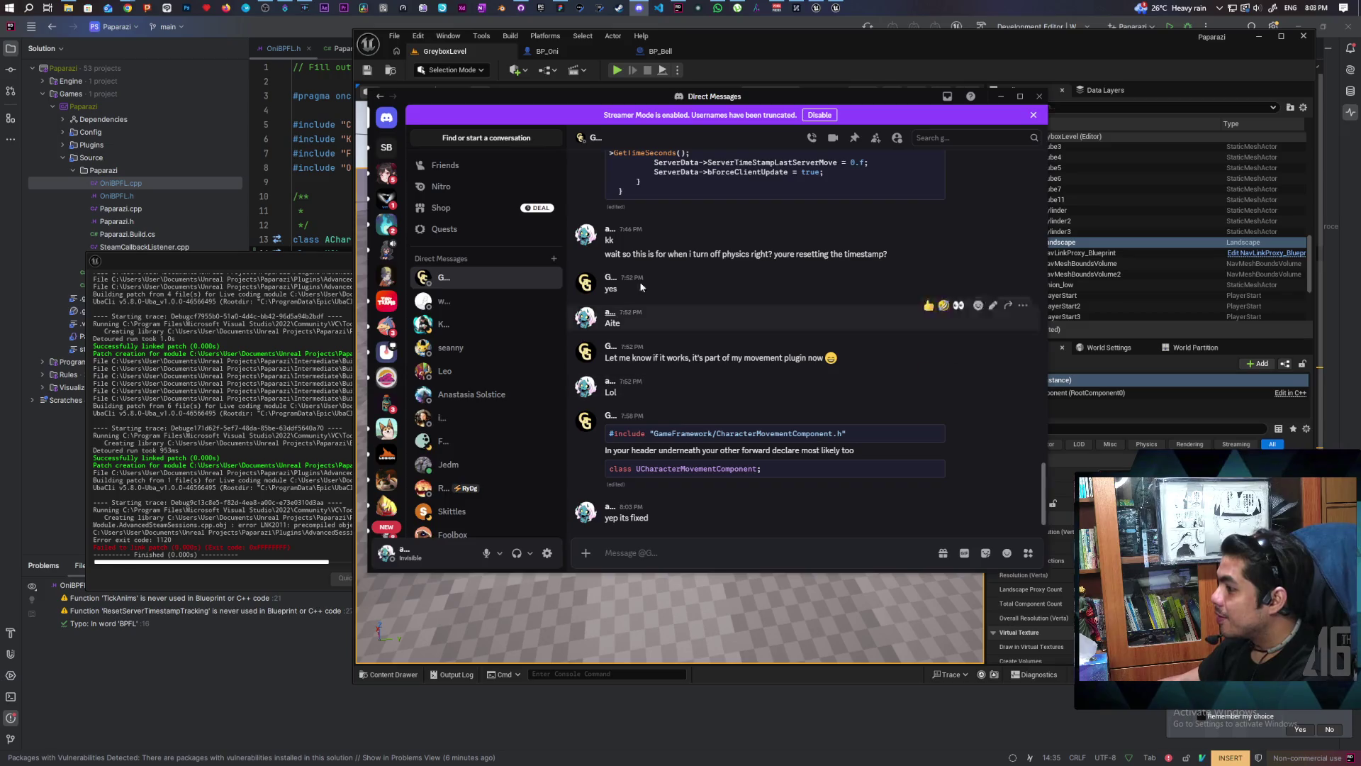
type("d shit")
key("Return")
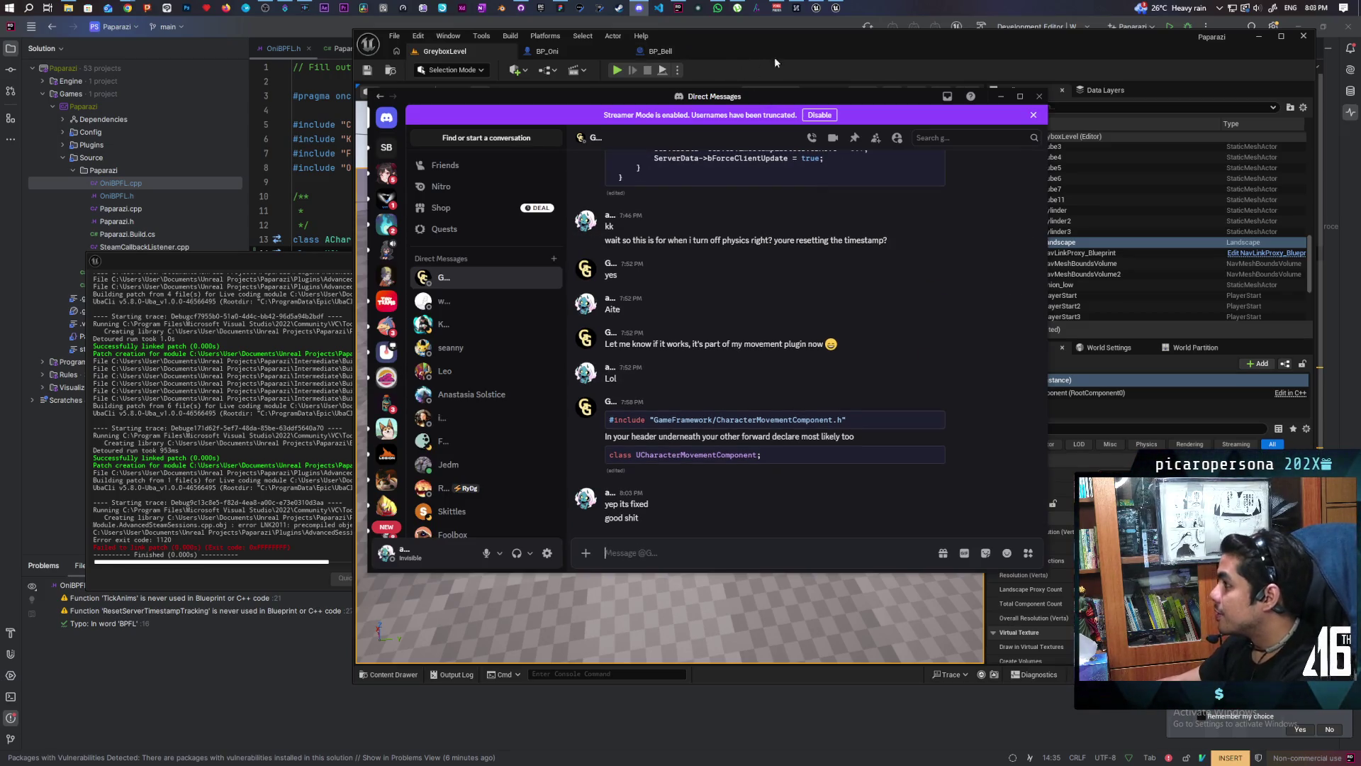
left_click(775, 61)
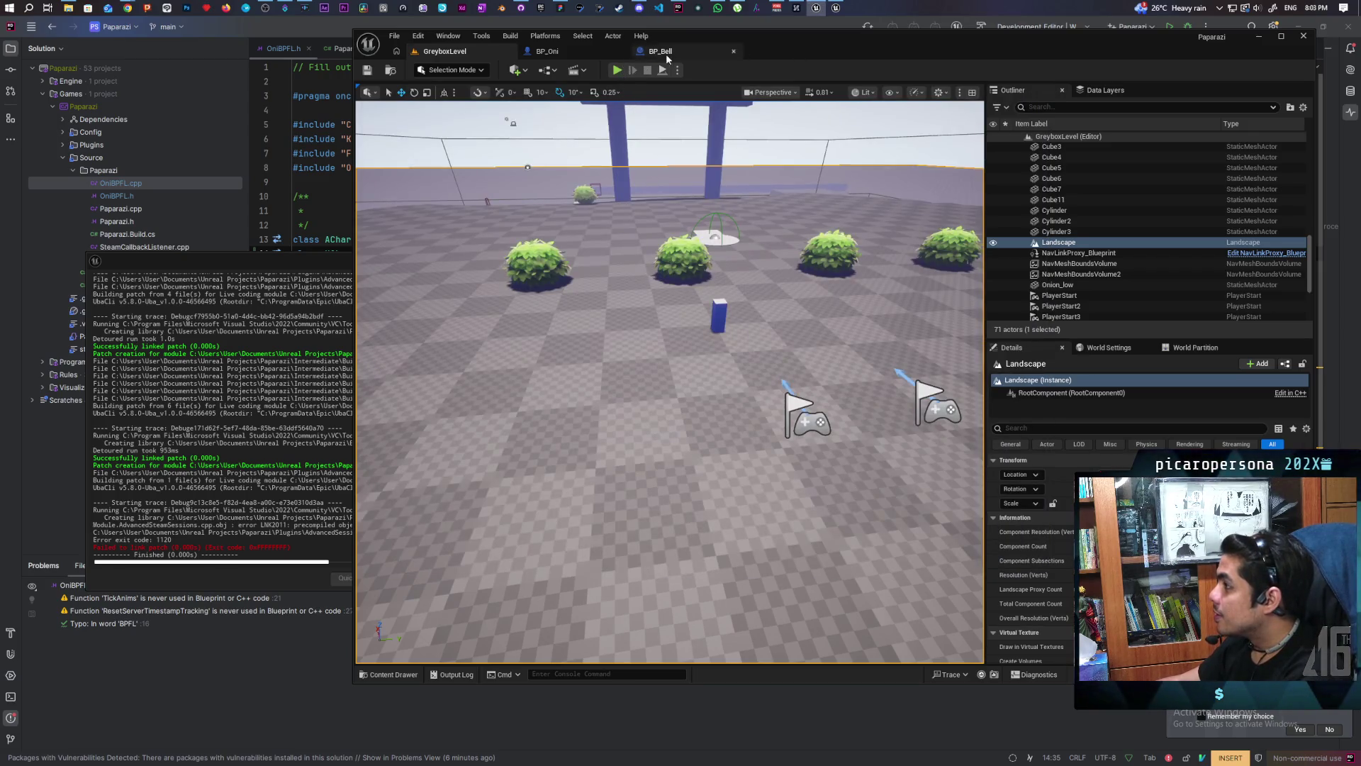
Step: Glance at the BP_Bell graph, then switch back to BP_Oni's EventGraph
left_click(660, 51)
scroll(719, 263, "down", 5)
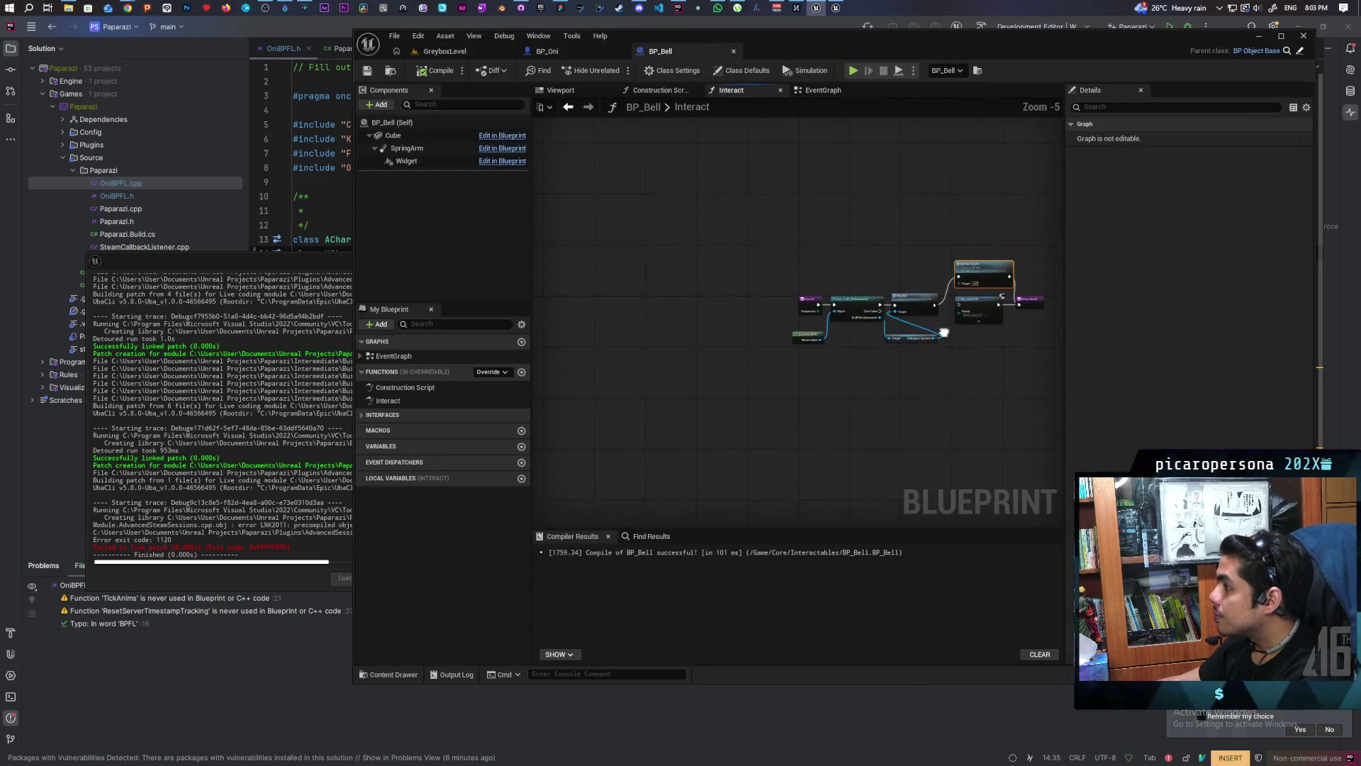
left_click(573, 56)
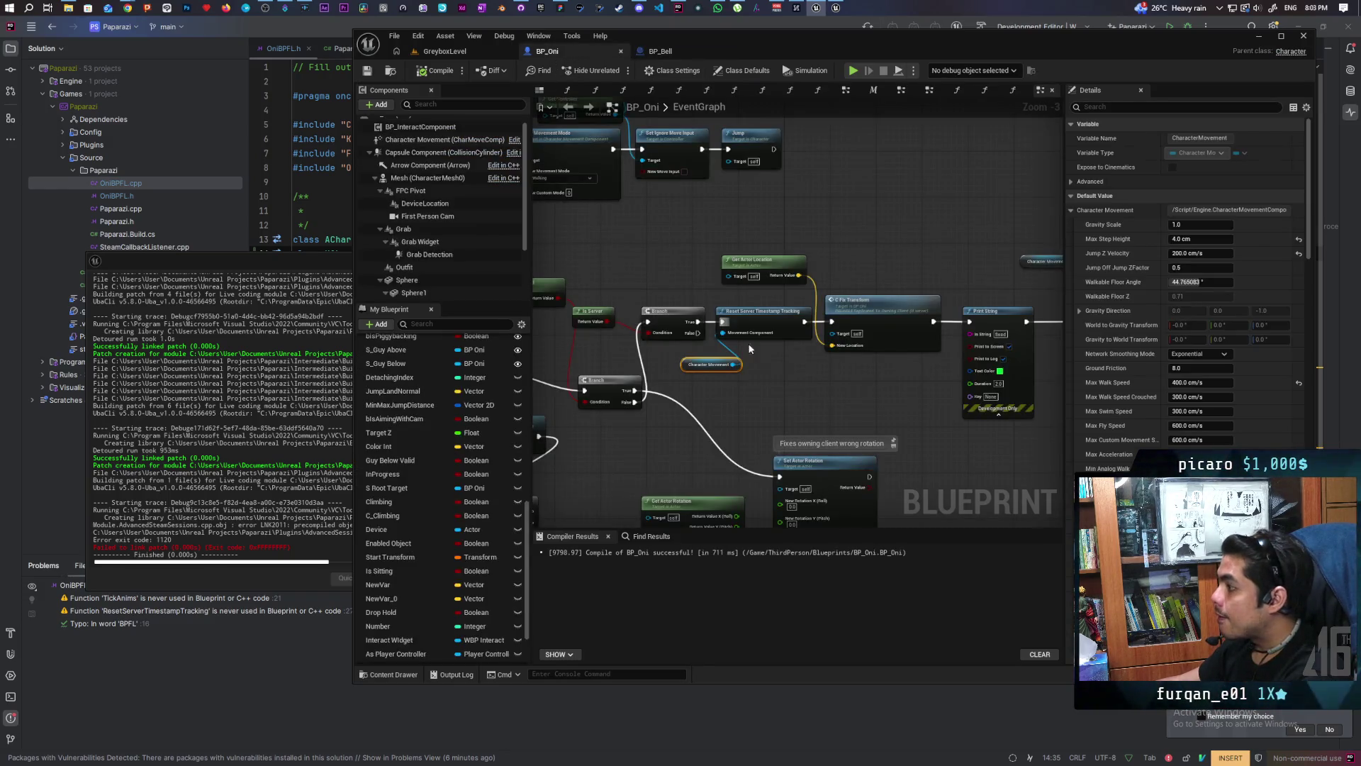
scroll(702, 325, "up", 3)
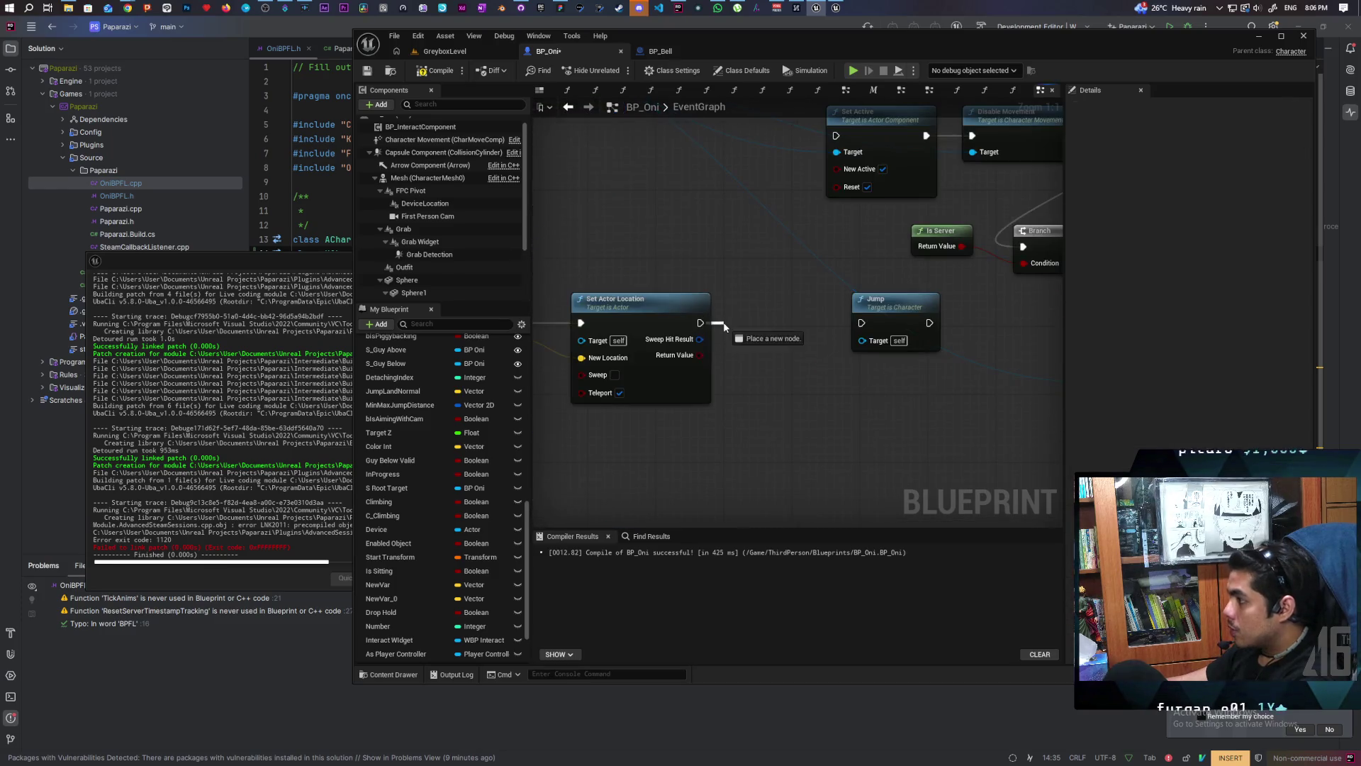
Step: Wire a Delay Until Next Tick between Set Actor Location and Jump, and compile BP_Oni
left_click_drag(699, 323, 726, 328)
type("delay")
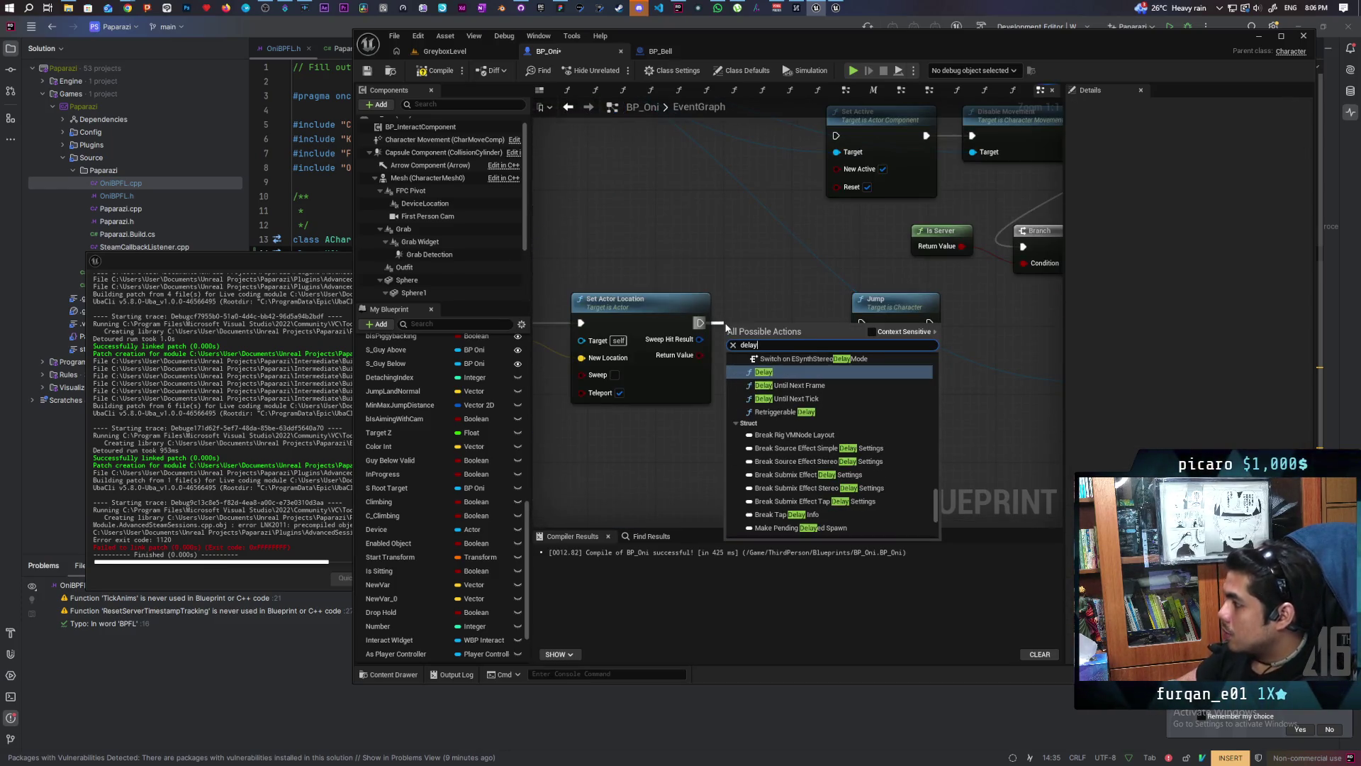
key("Down")
key("Down")
key("Return")
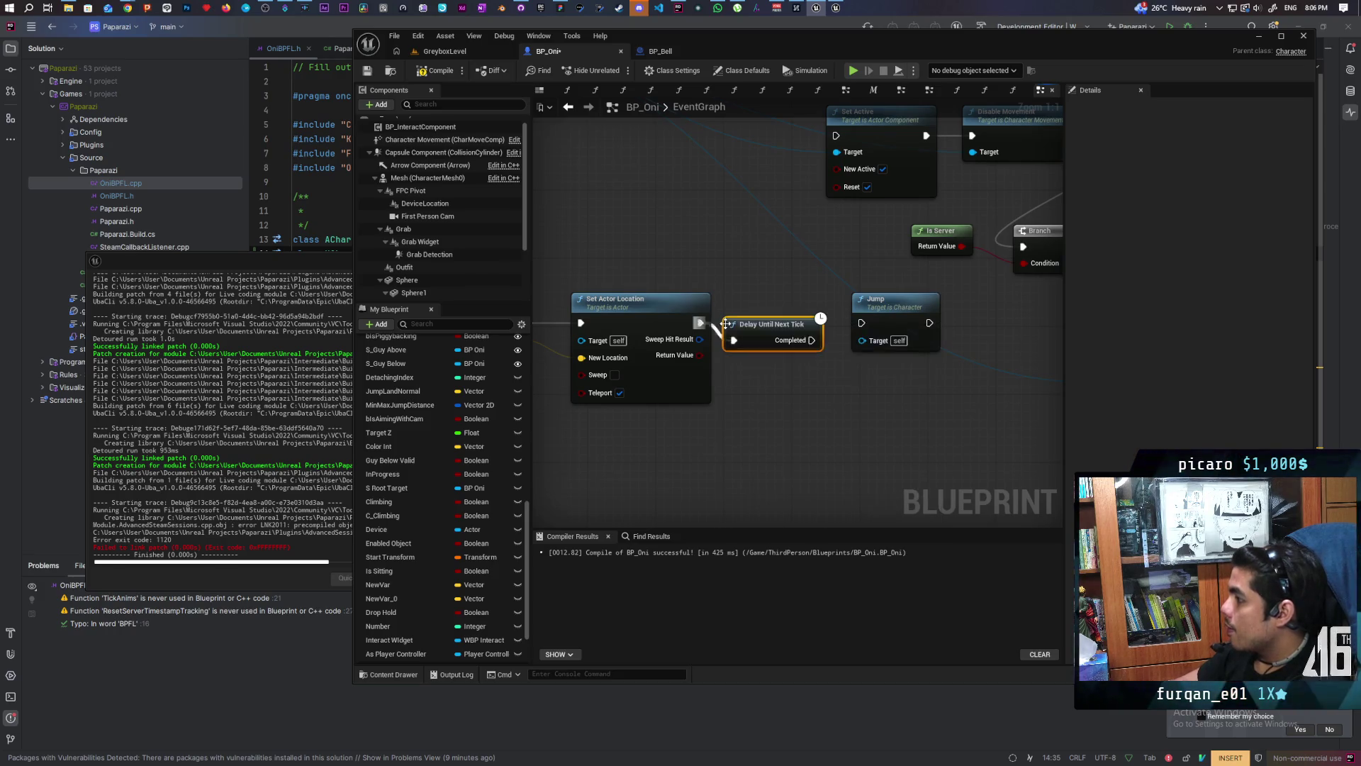
left_click_drag(755, 323, 758, 313)
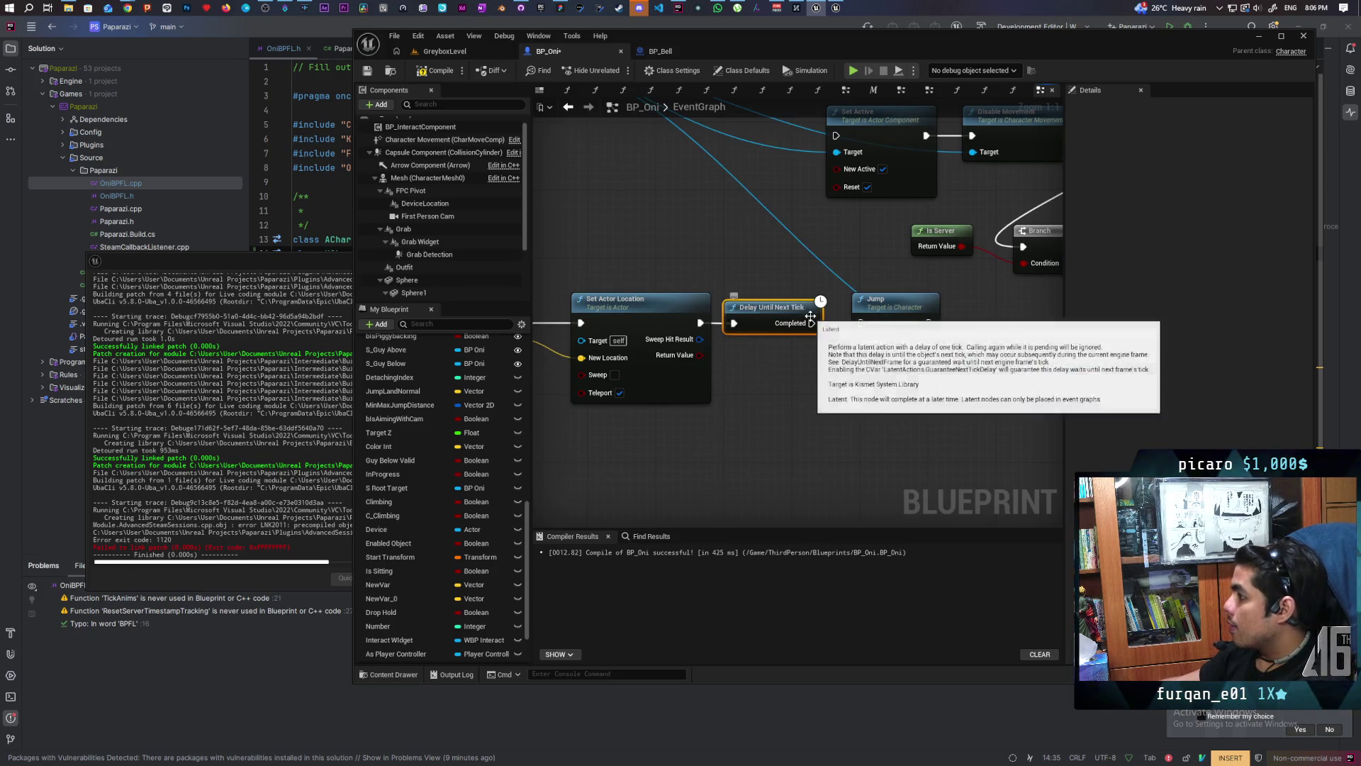
left_click(436, 71)
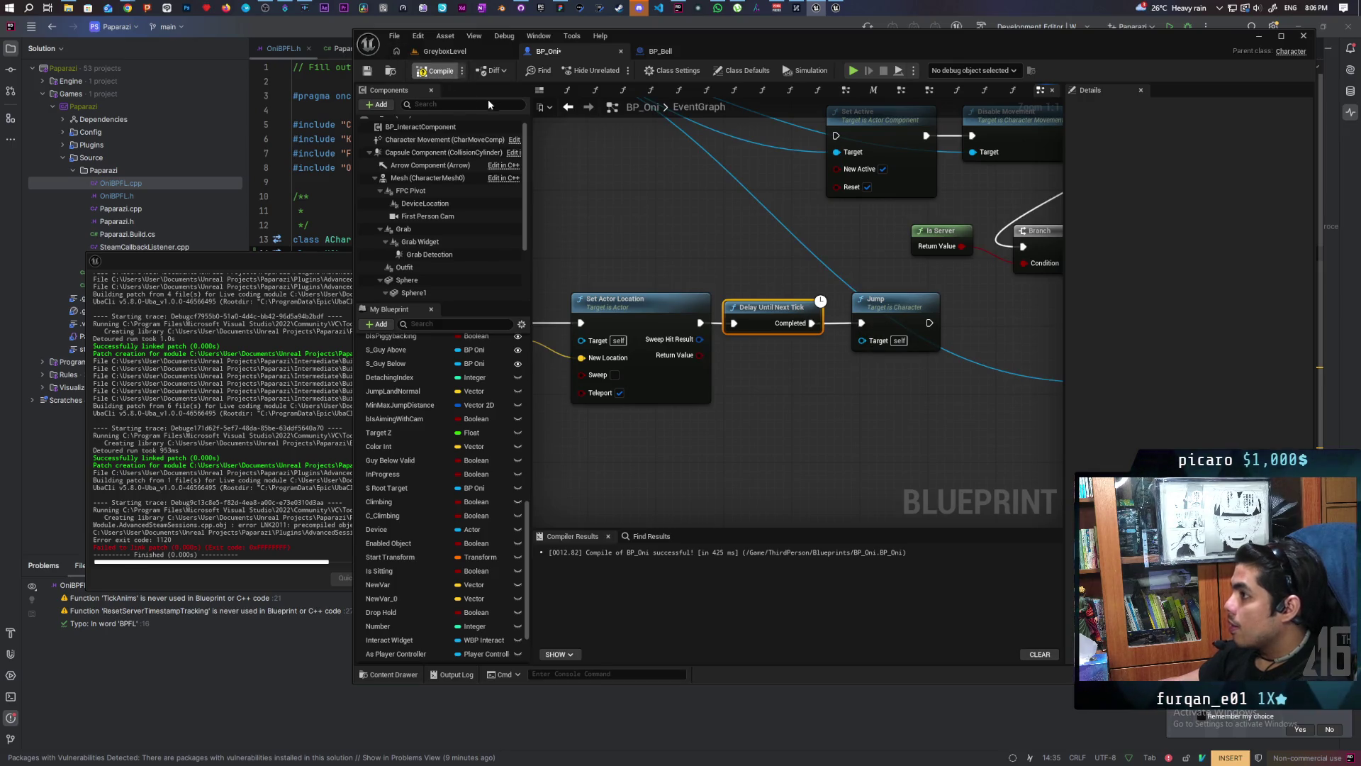
Step: Play GreyboxLevel with two clients, walk a character forward, stop, and return to BP_Oni
left_click(447, 51)
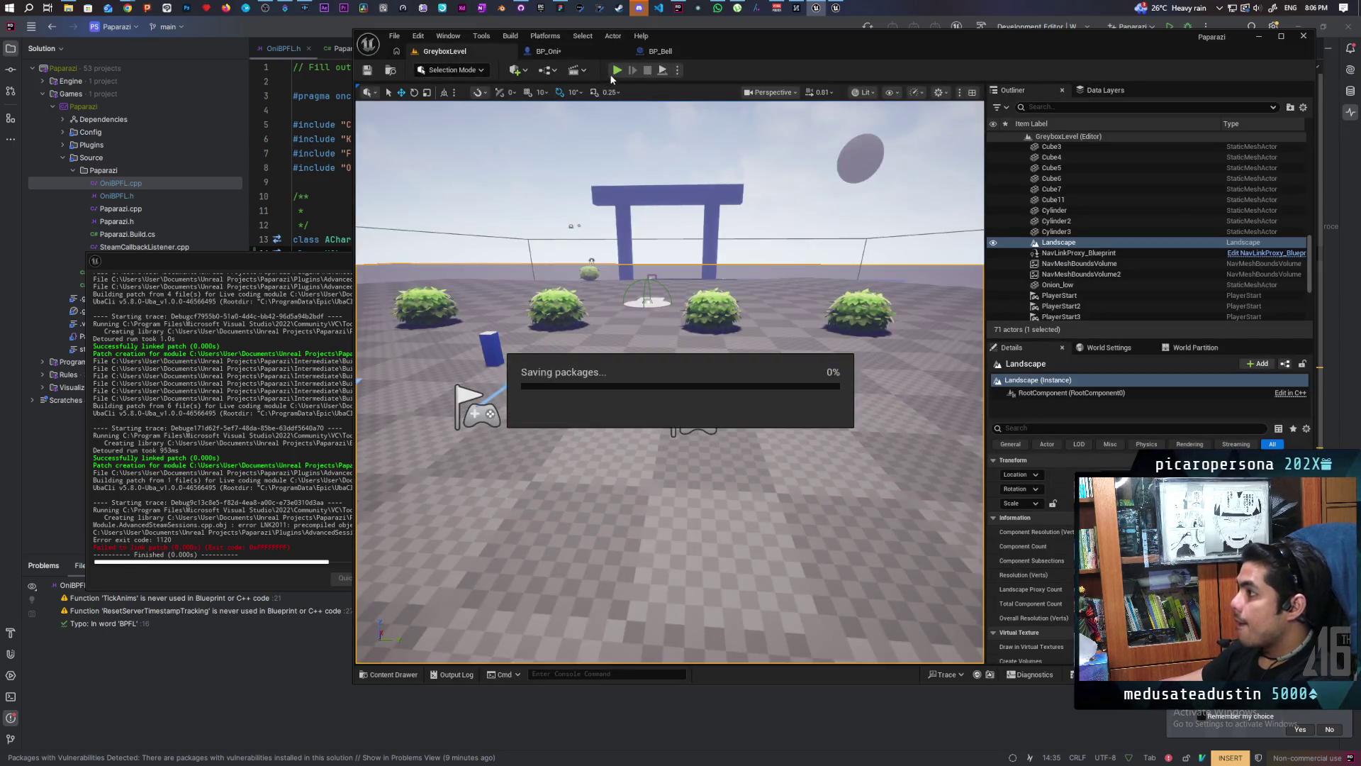
left_click(616, 70)
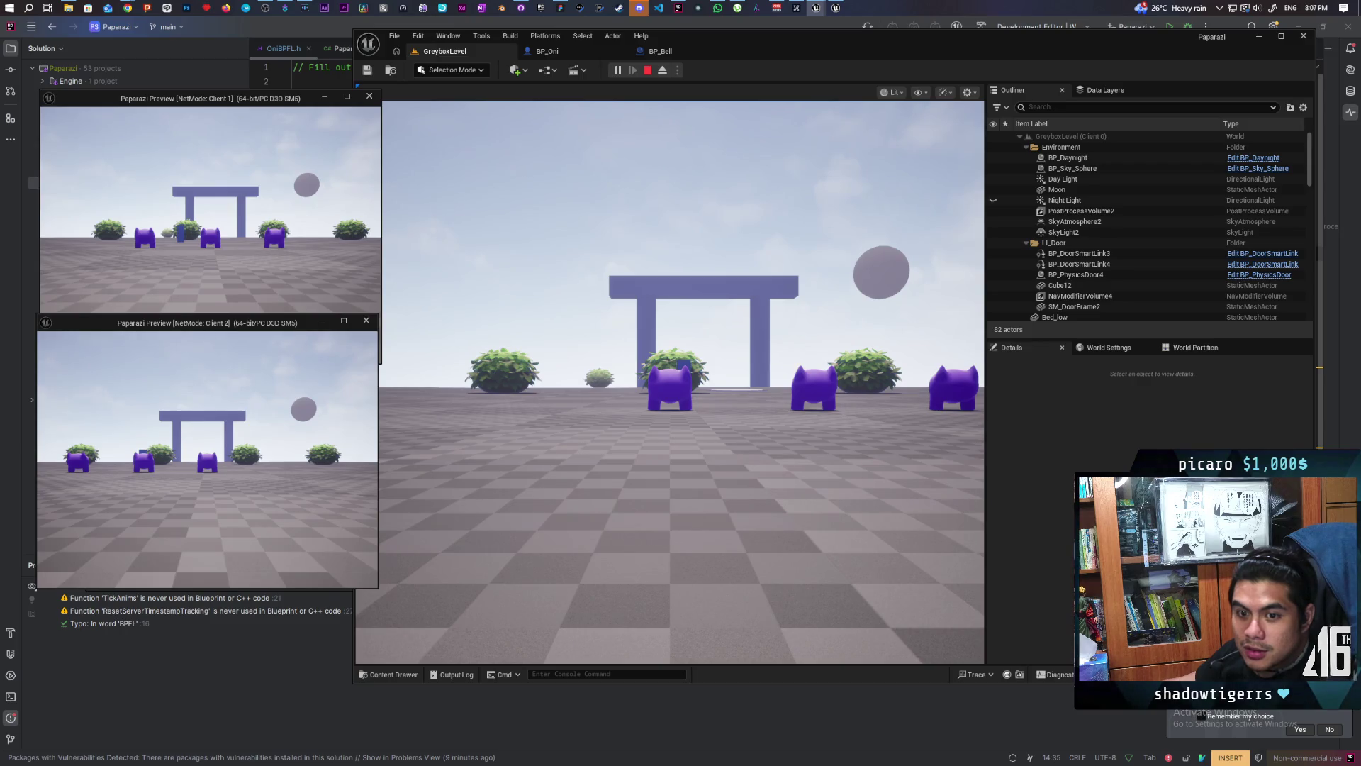
key("w")
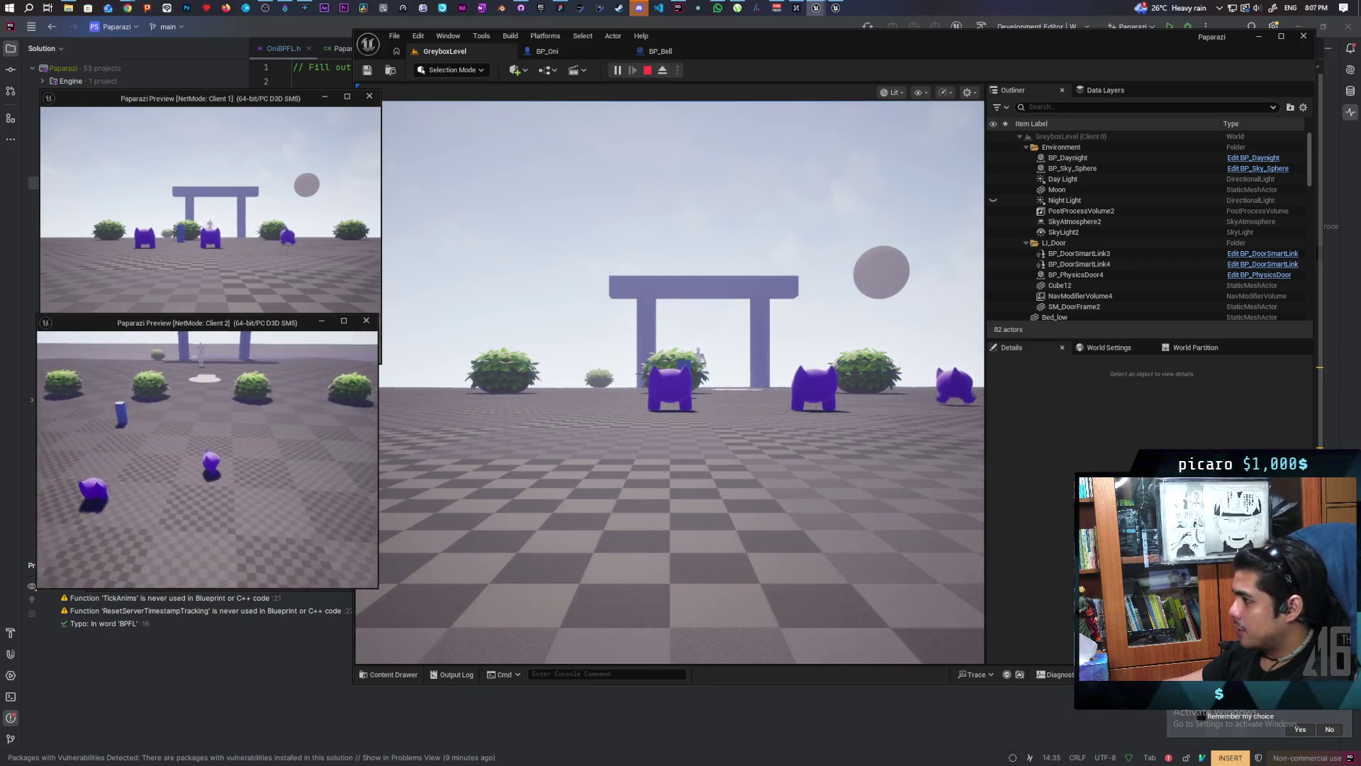
key("Escape")
left_click(546, 51)
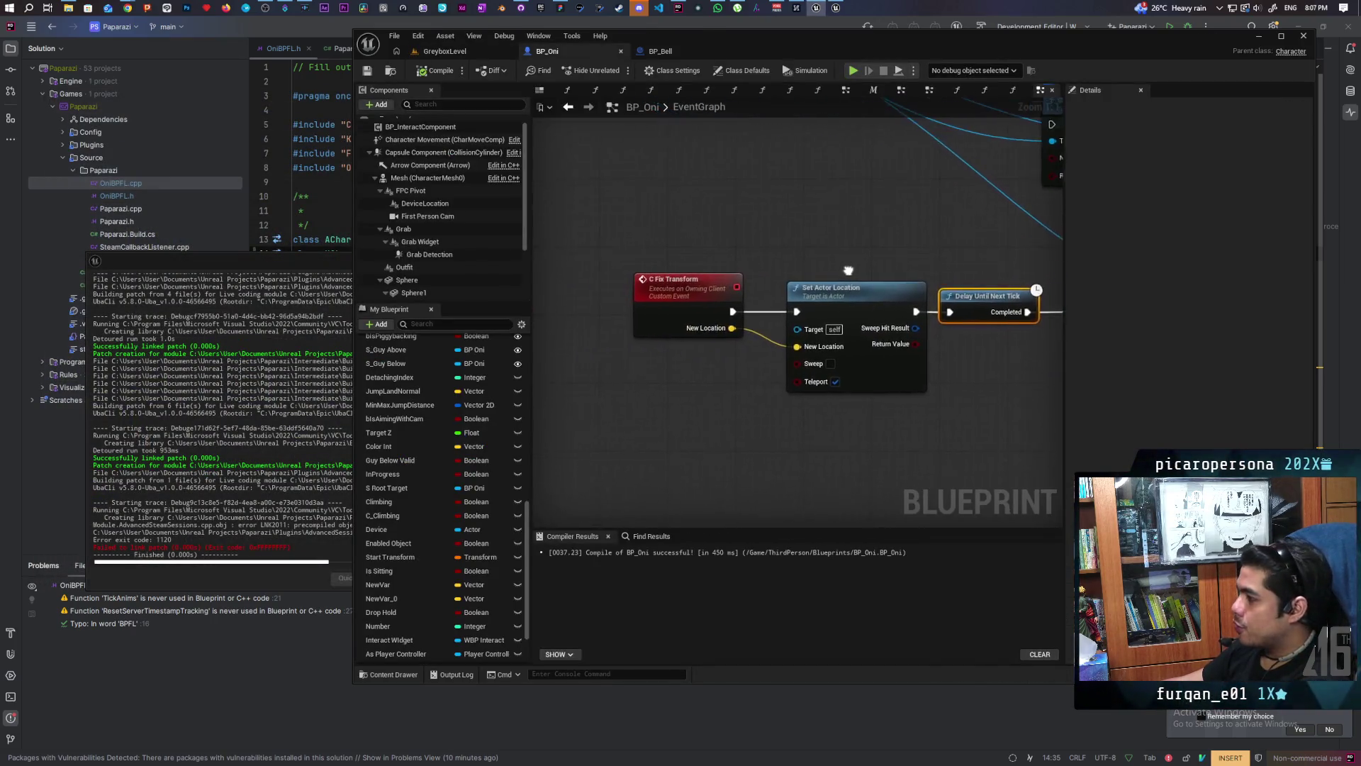
Step: Remove the Delay Until Next Tick node from the C Fix Transform chain
left_click_drag(632, 280, 787, 288)
mouse_move(564, 282)
left_mouse_down()
mouse_move(801, 324)
mouse_move(762, 326)
left_mouse_up()
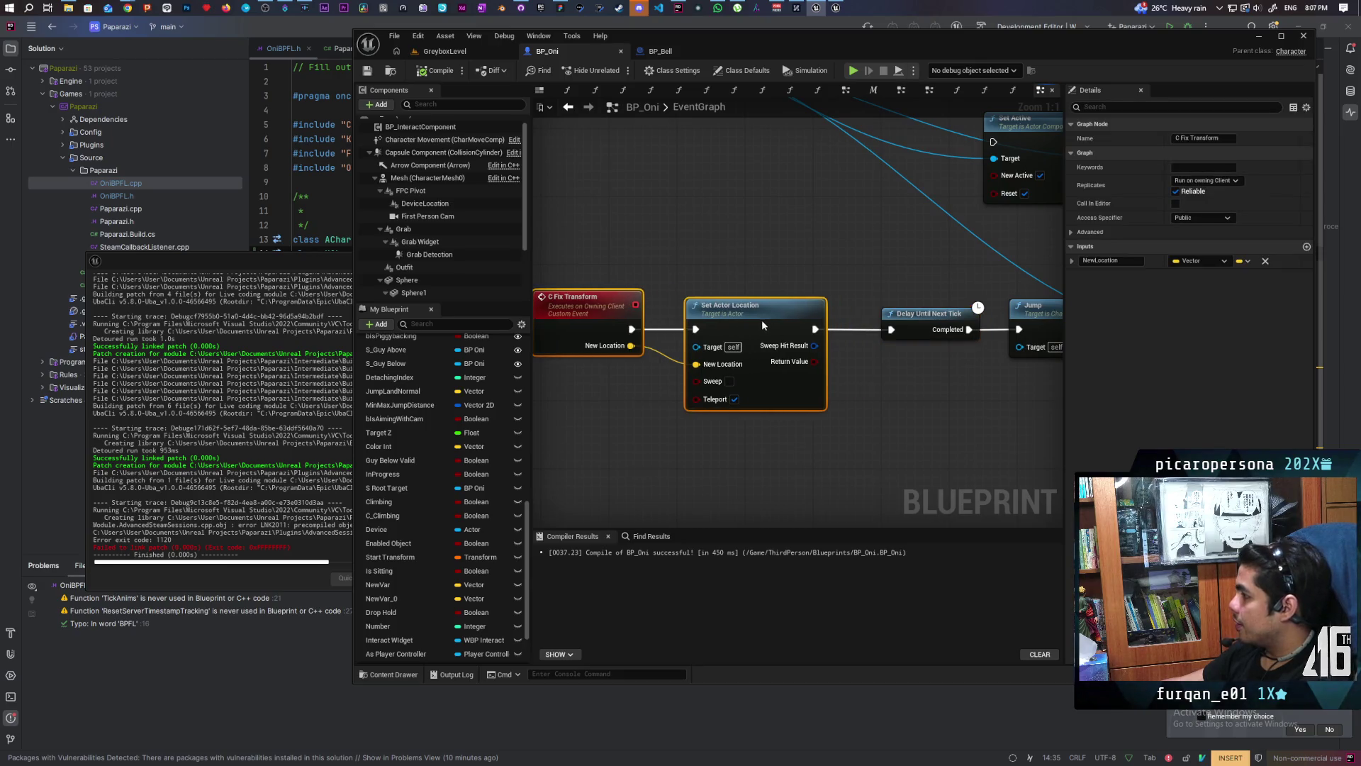
scroll(904, 388, "down", 3)
scroll(903, 388, "up", 3)
left_click(758, 347)
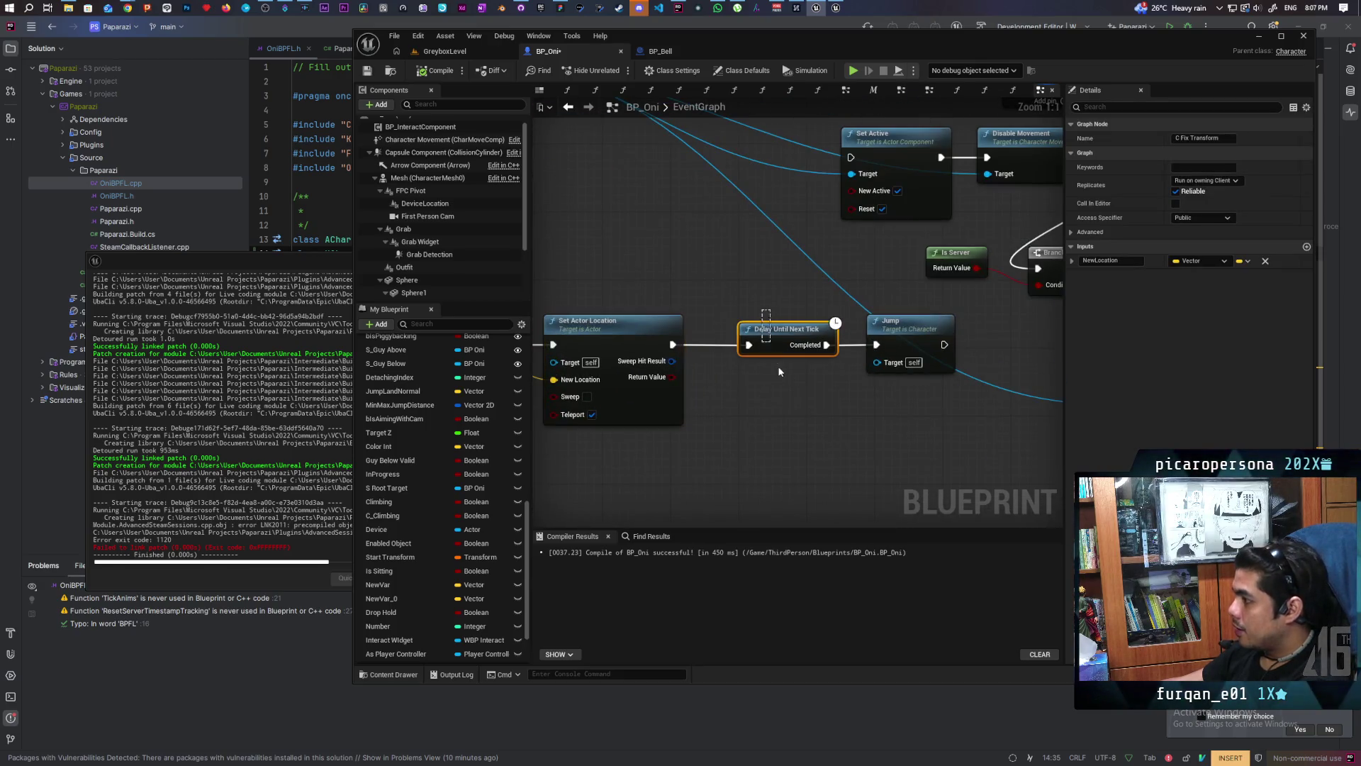
key("Delete")
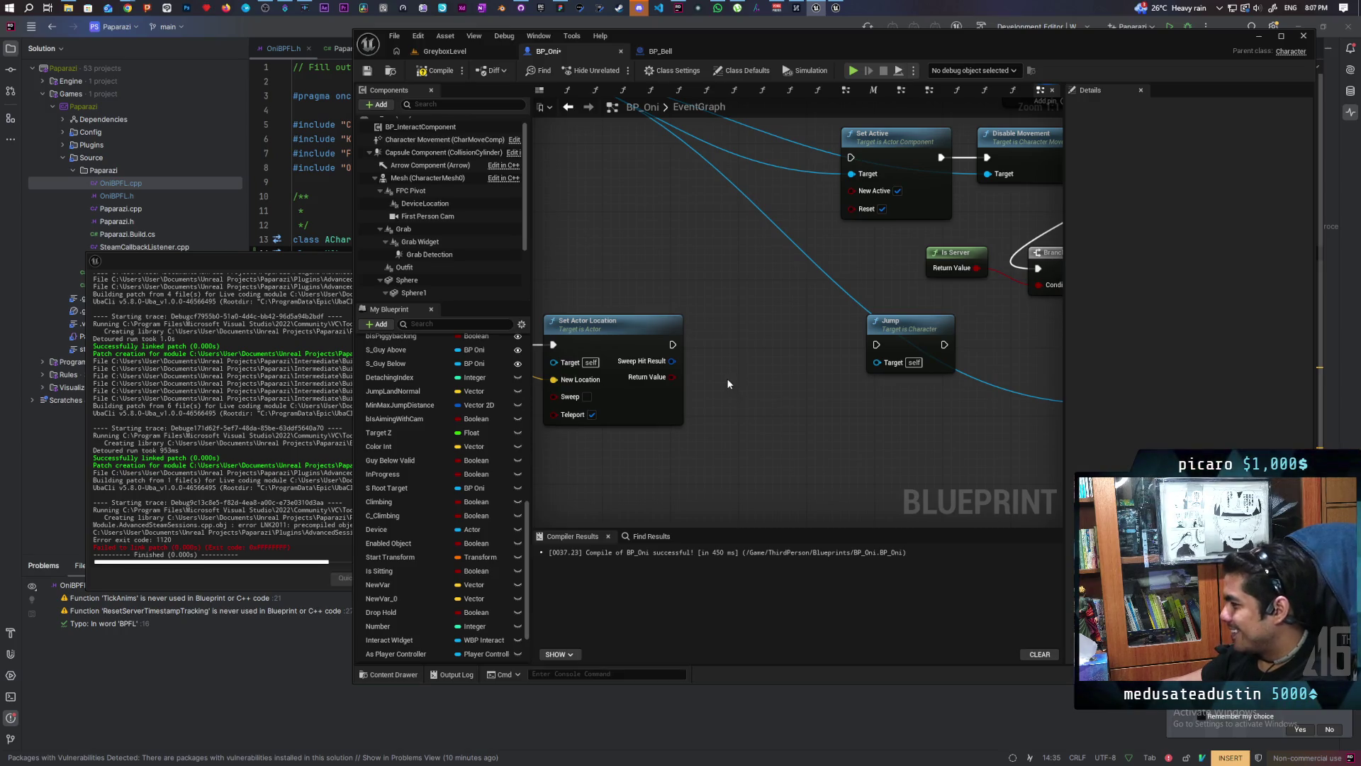
Step: Insert a 0.1-second Delay whose Completed output drives Jump, compile, and return to GreyboxLevel
key("d")
left_click(709, 344)
left_click_drag(673, 344, 715, 345)
left_click_drag(816, 345, 876, 345)
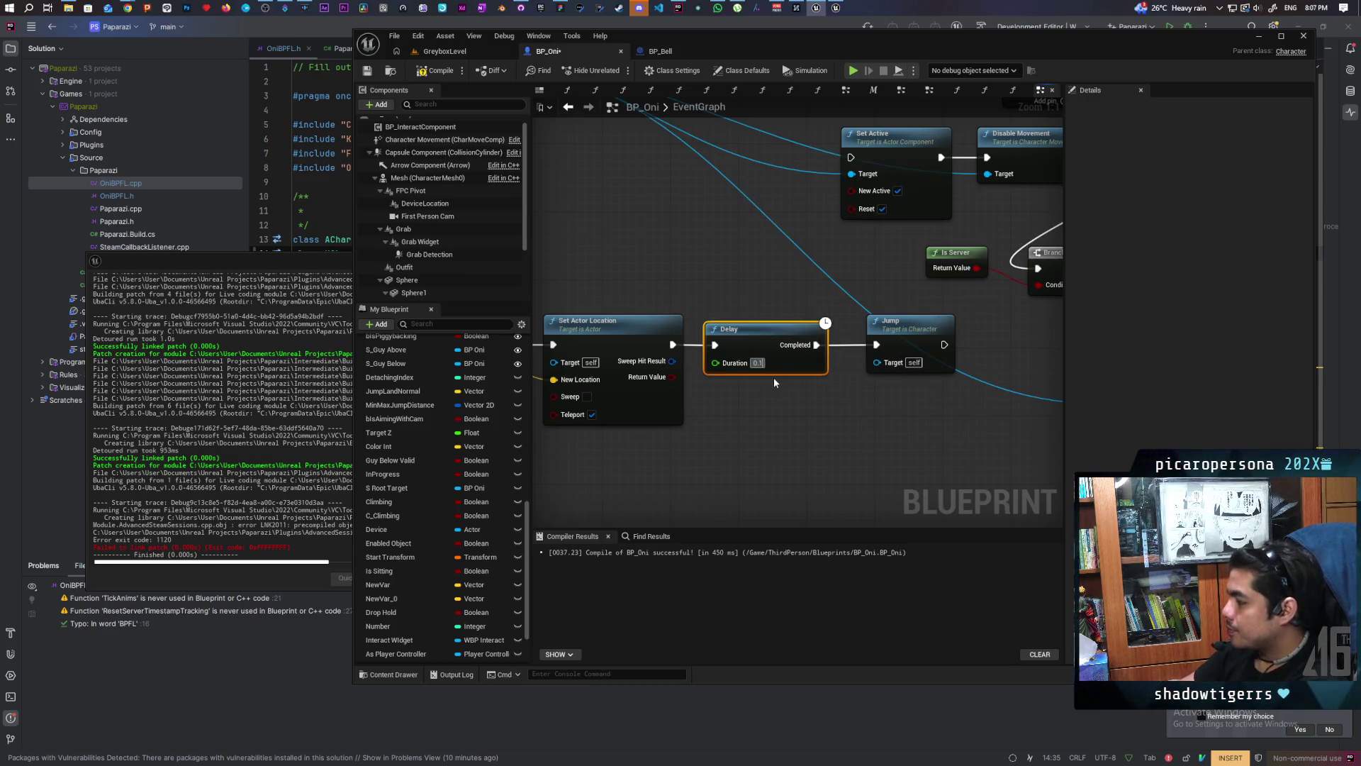
left_click(792, 429)
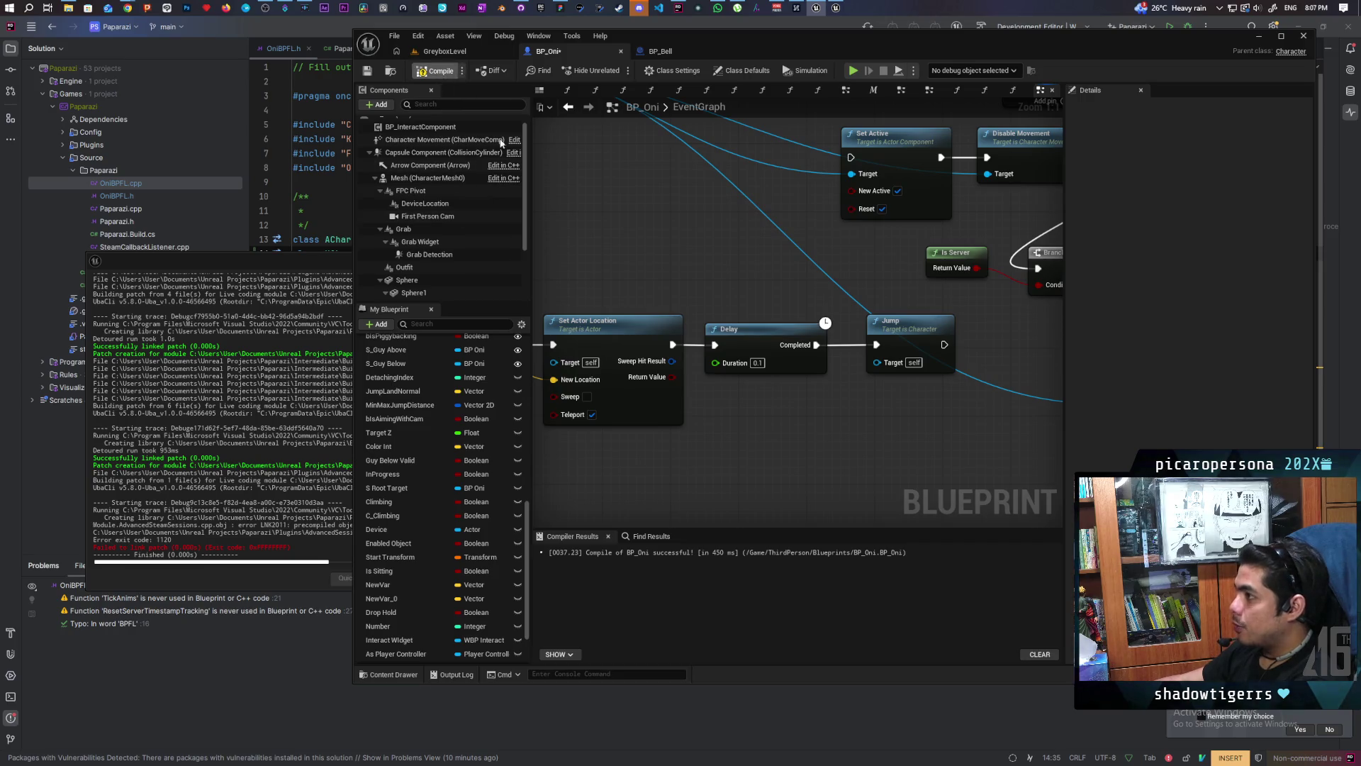
key("F7")
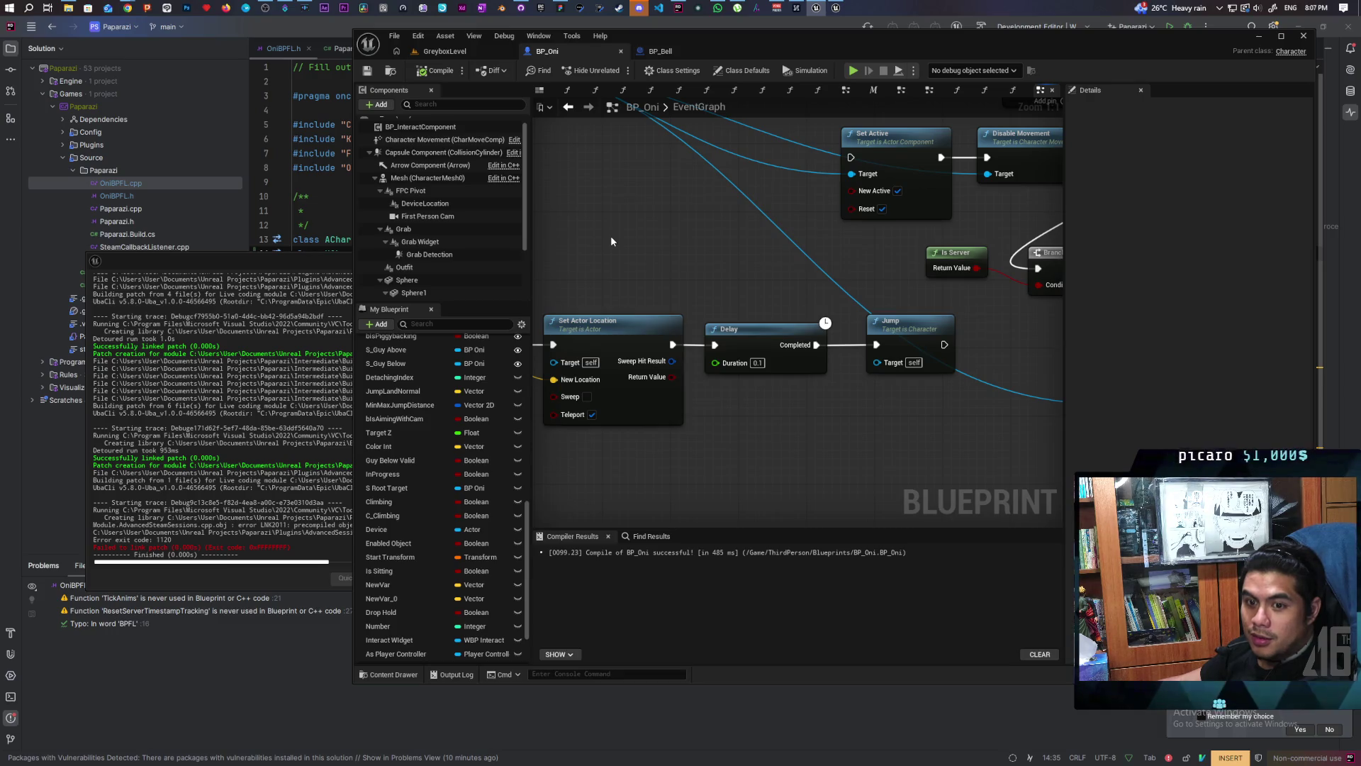
left_click(457, 56)
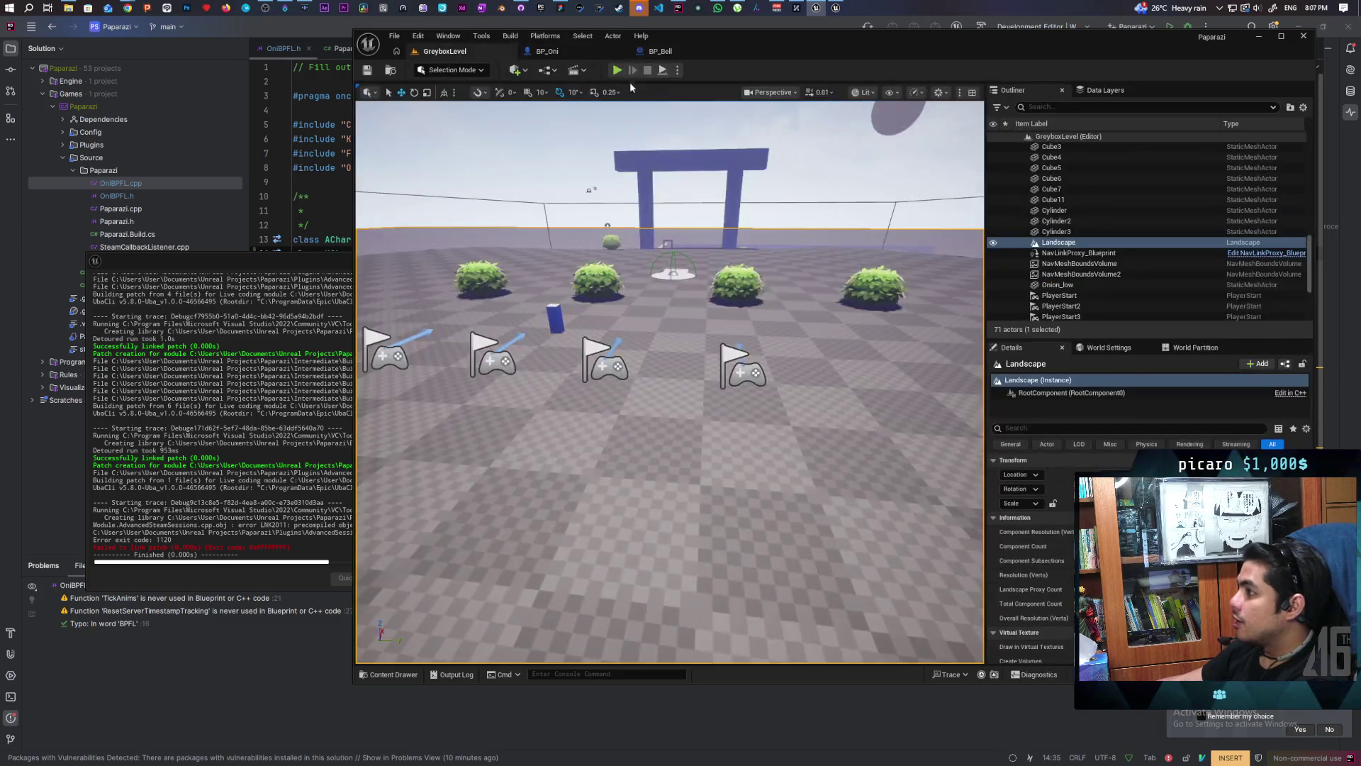
Step: Start a two-client session and walk the Client 2 character around with WASD
left_click(620, 72)
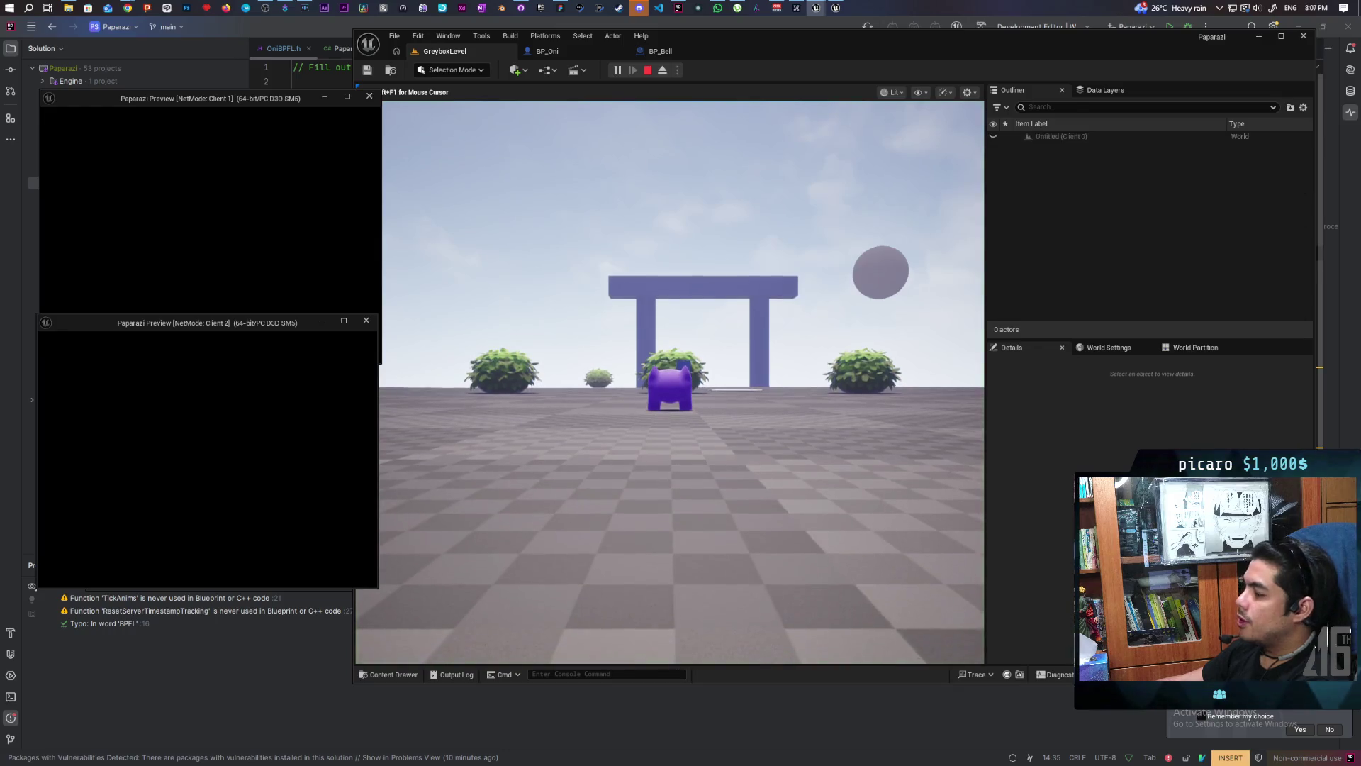
key("w")
key("w")
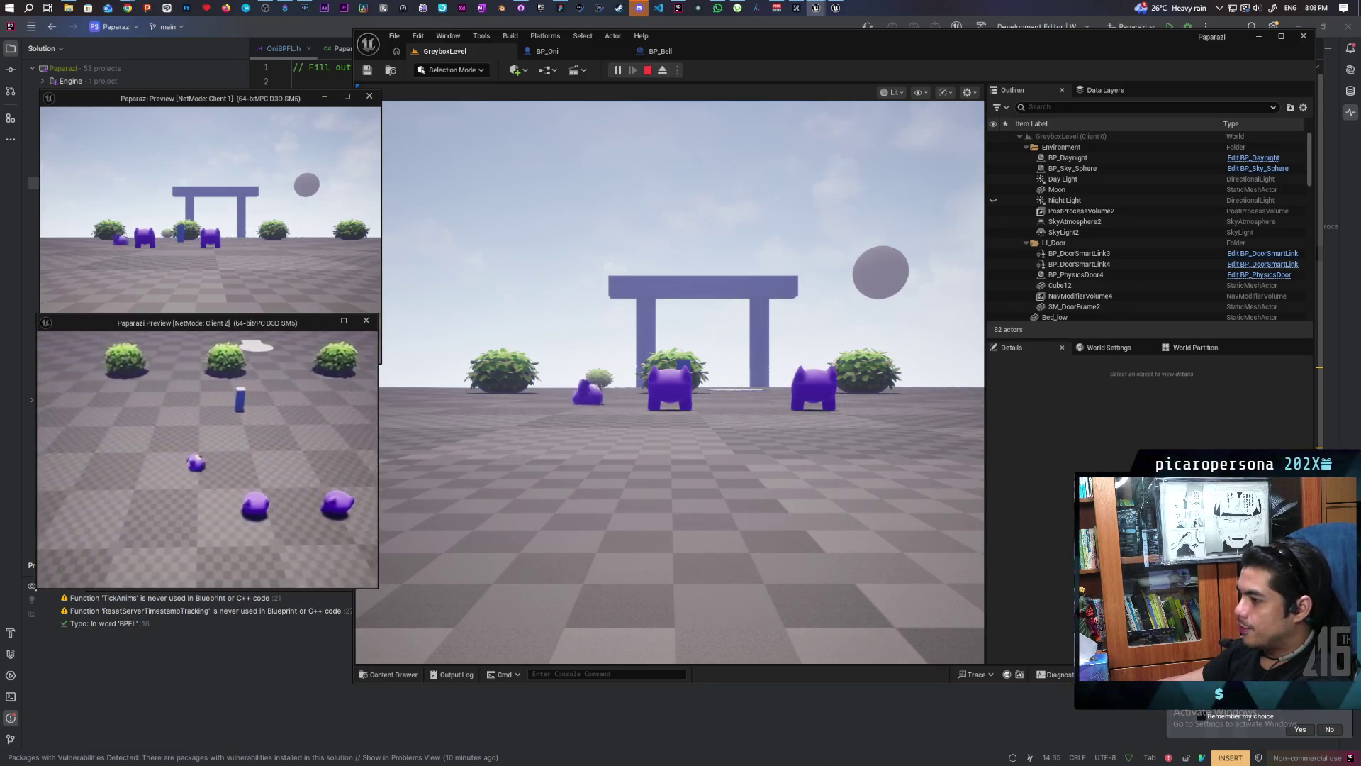
key("d")
key("a")
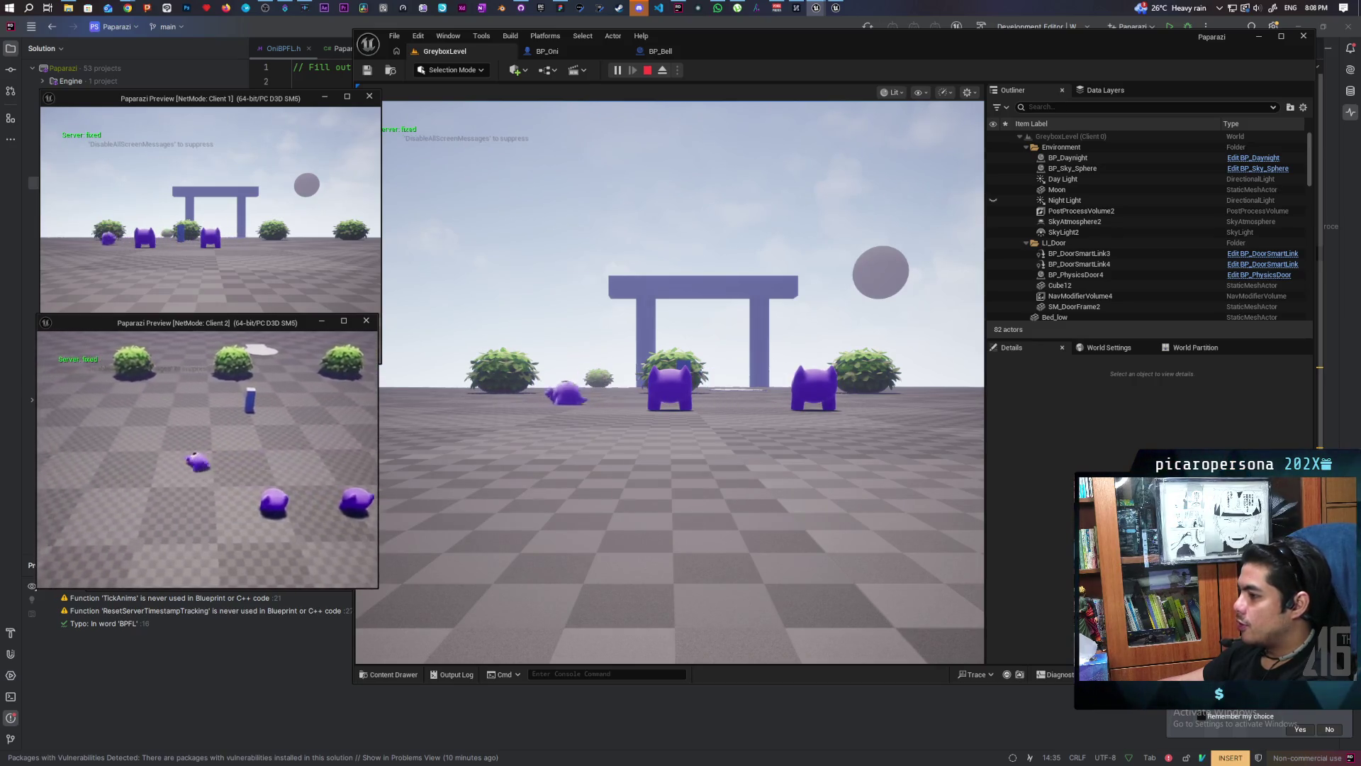
key("d")
key("a")
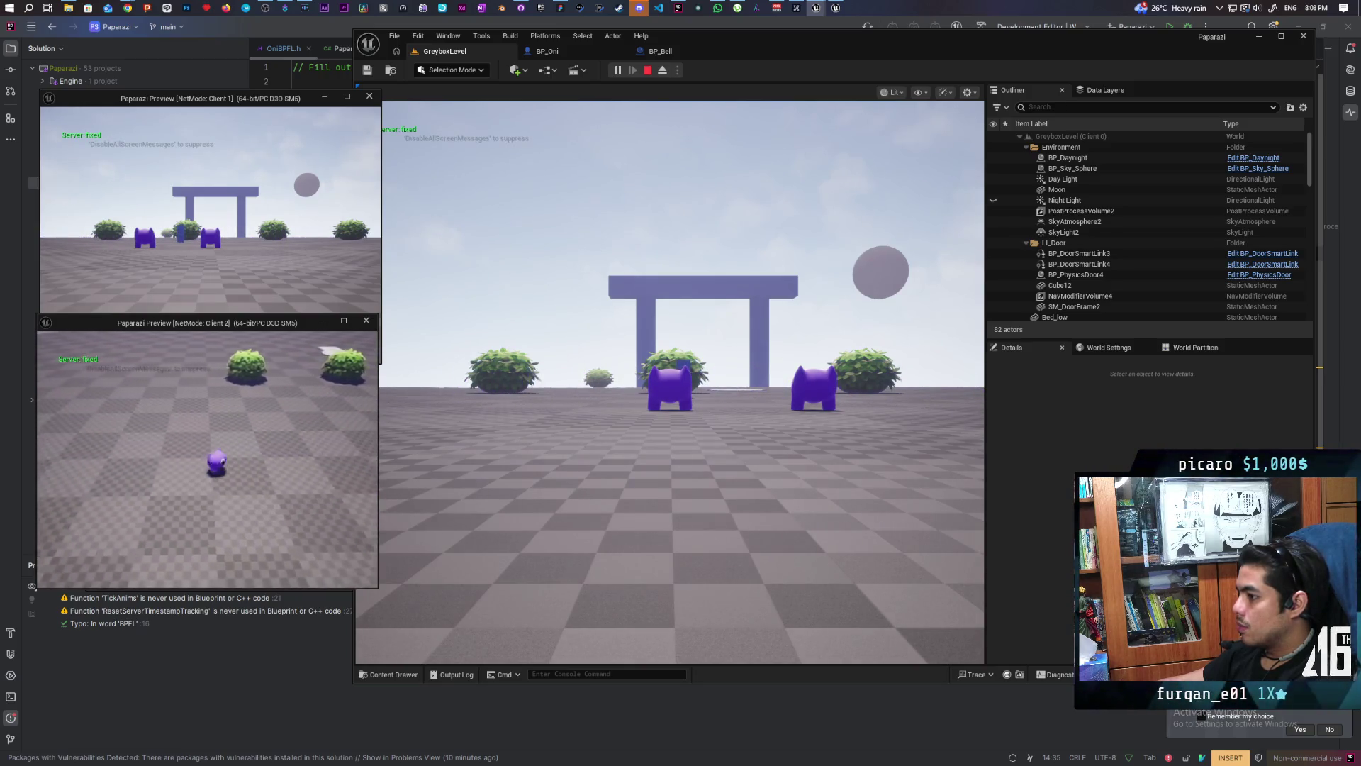
key("d")
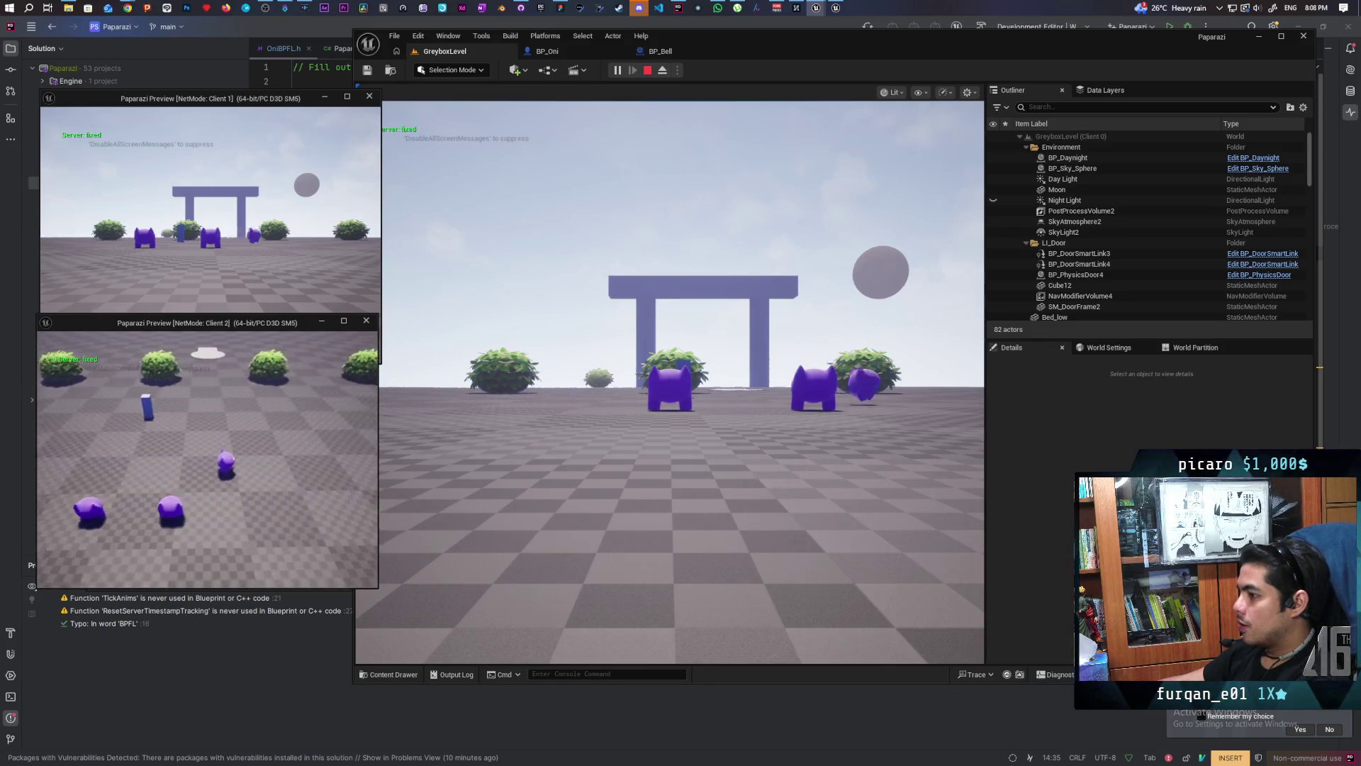
key("a")
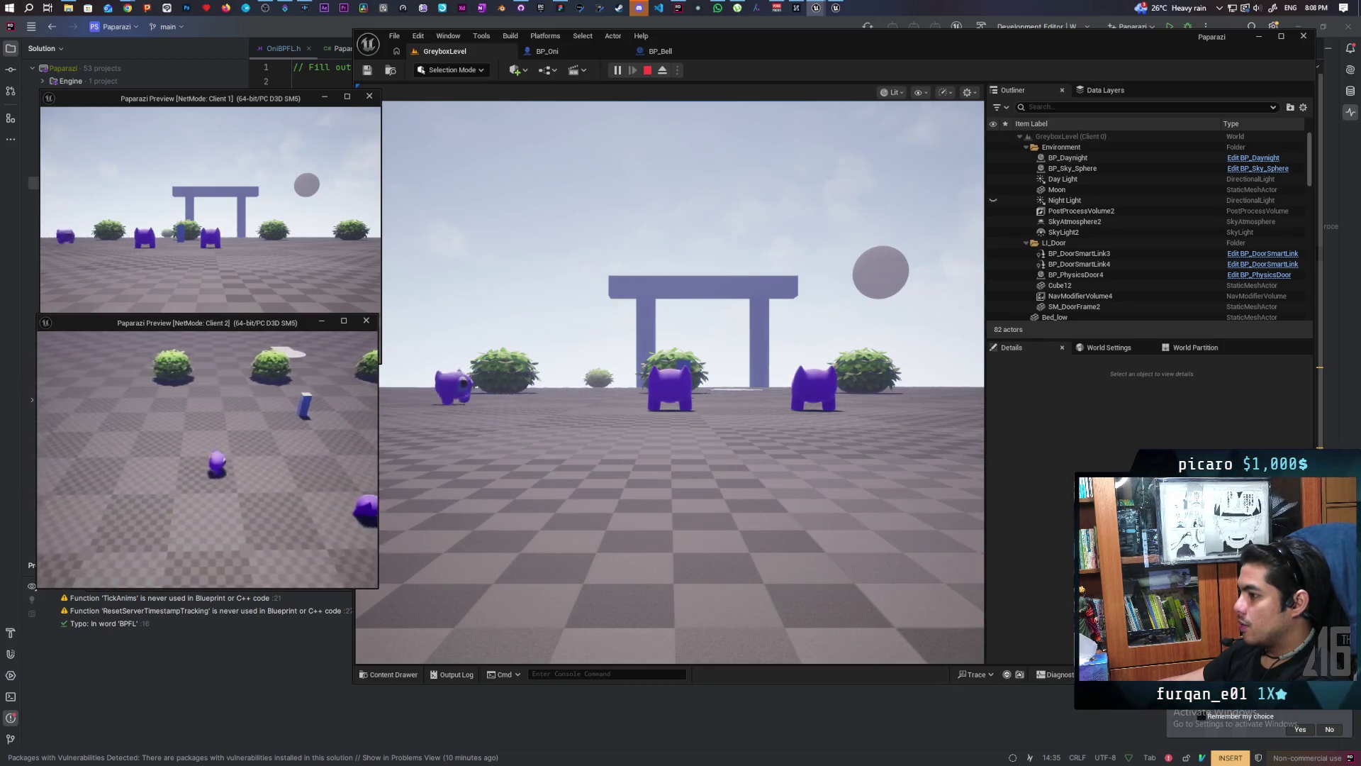
key("d")
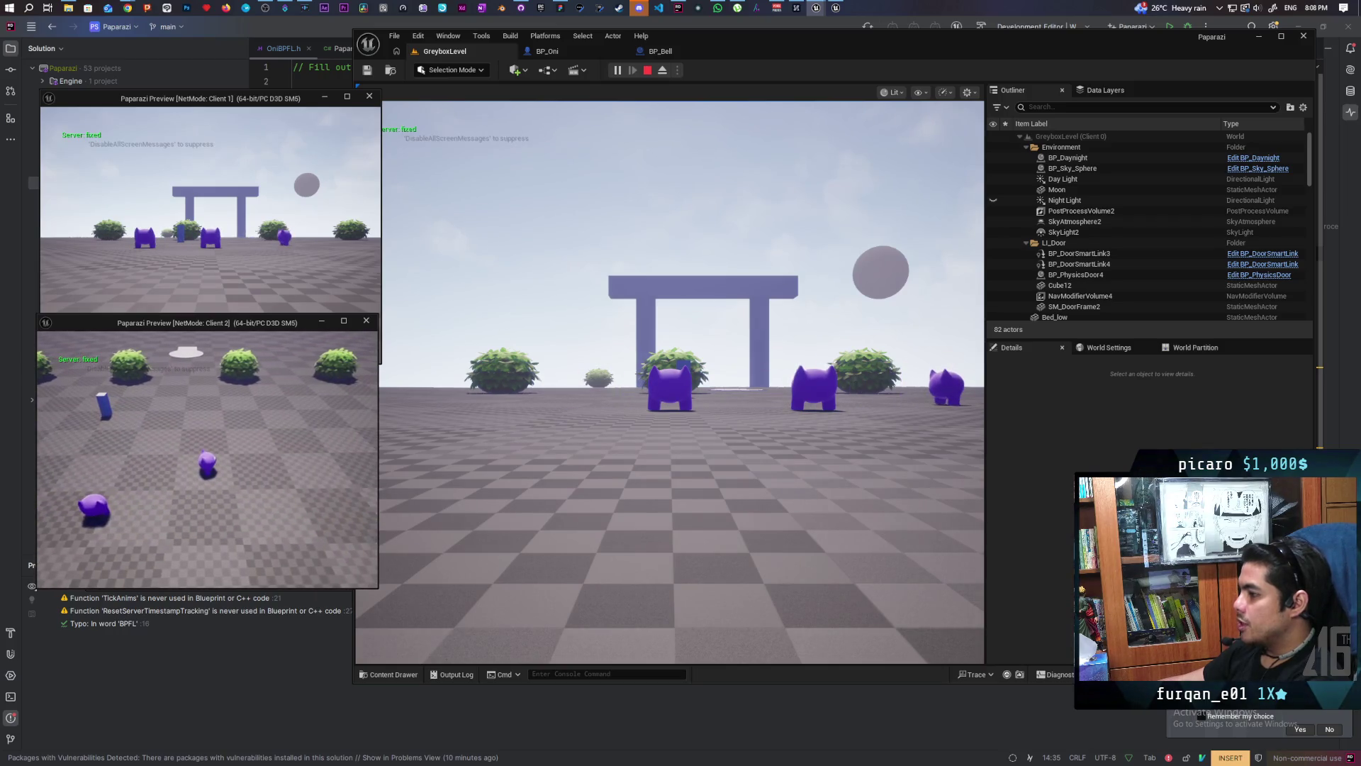
Step: Take control in the main viewport, move its character, then stop the session
left_click(671, 383)
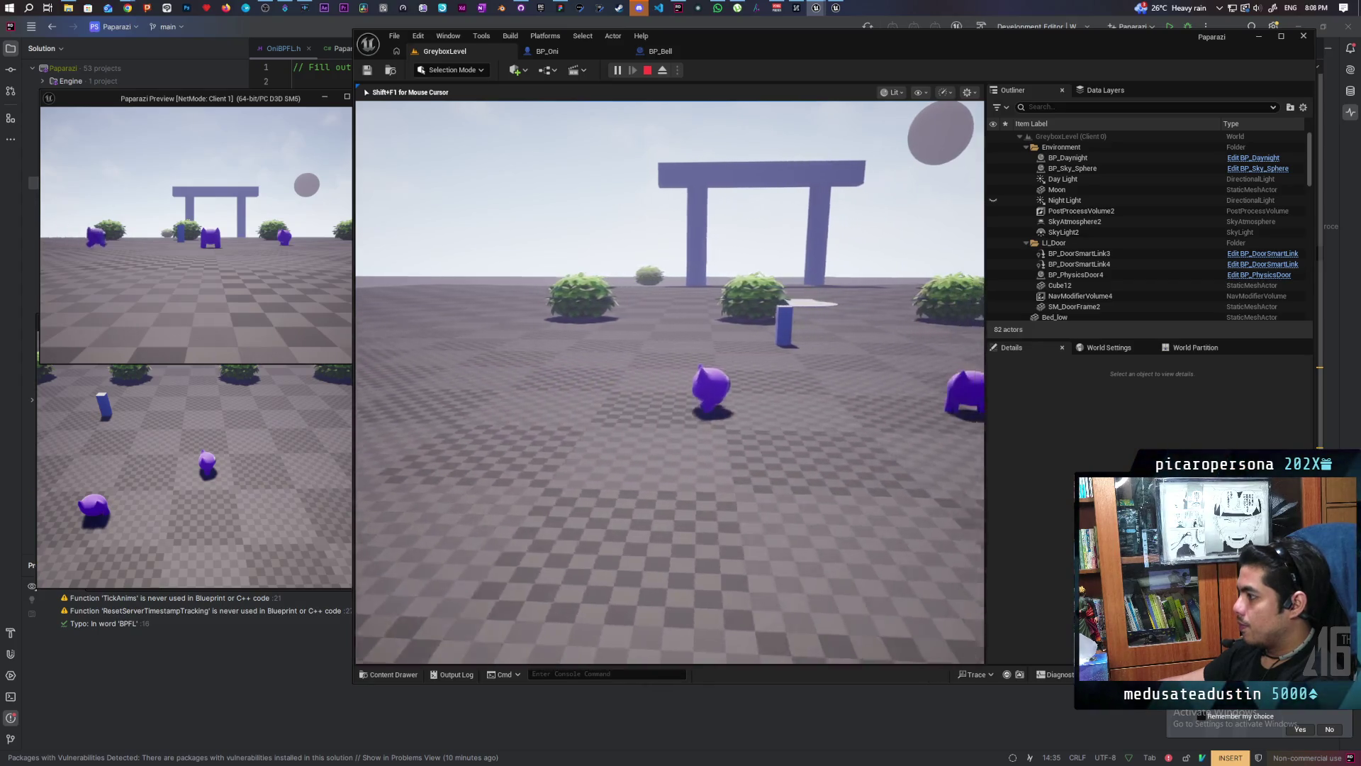
key("d")
key("w")
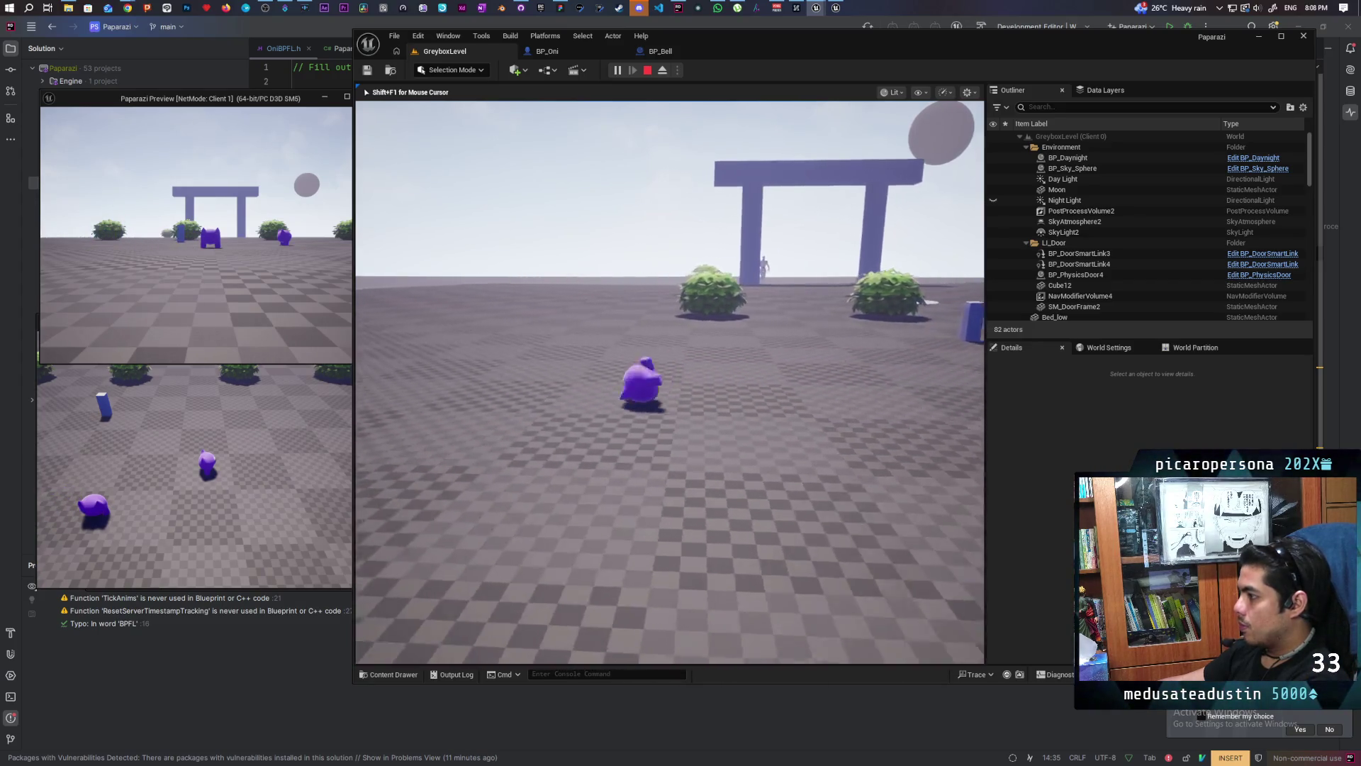
key("d")
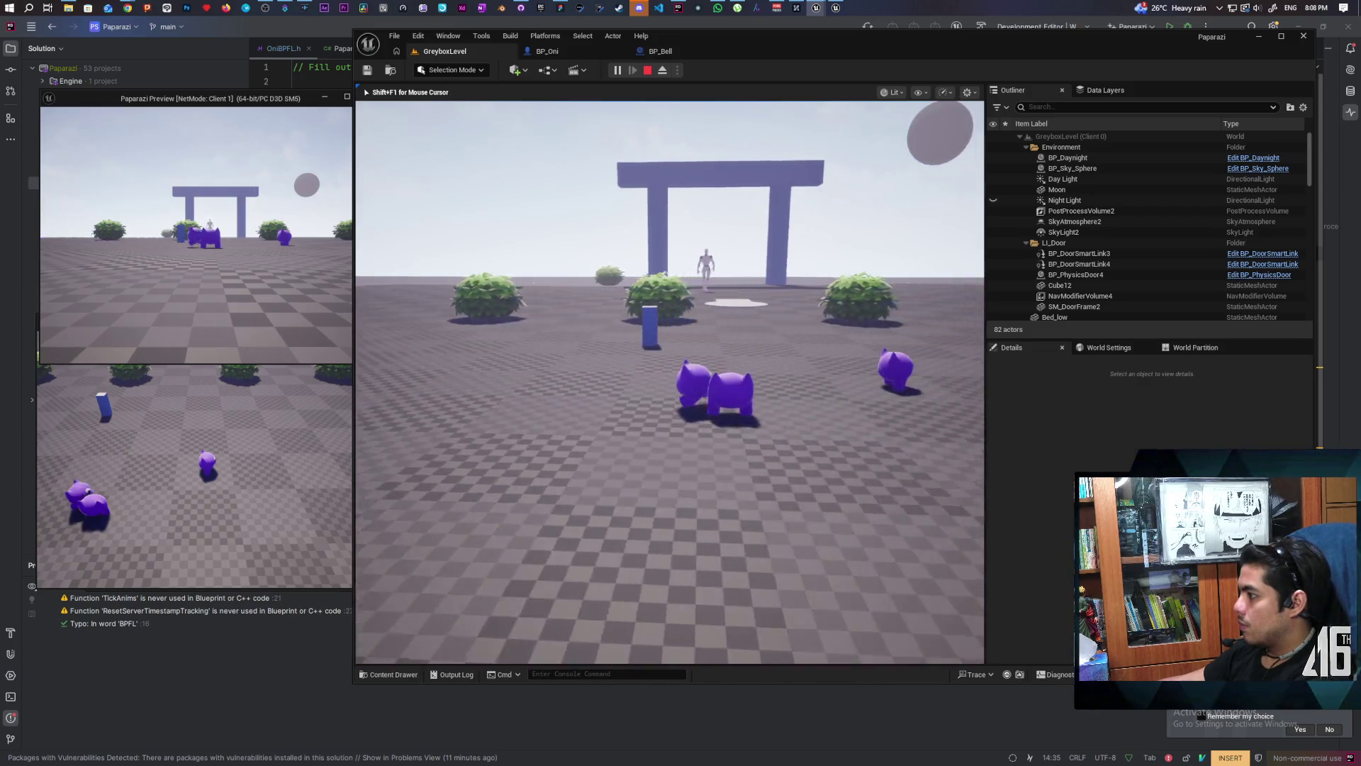
key("Escape")
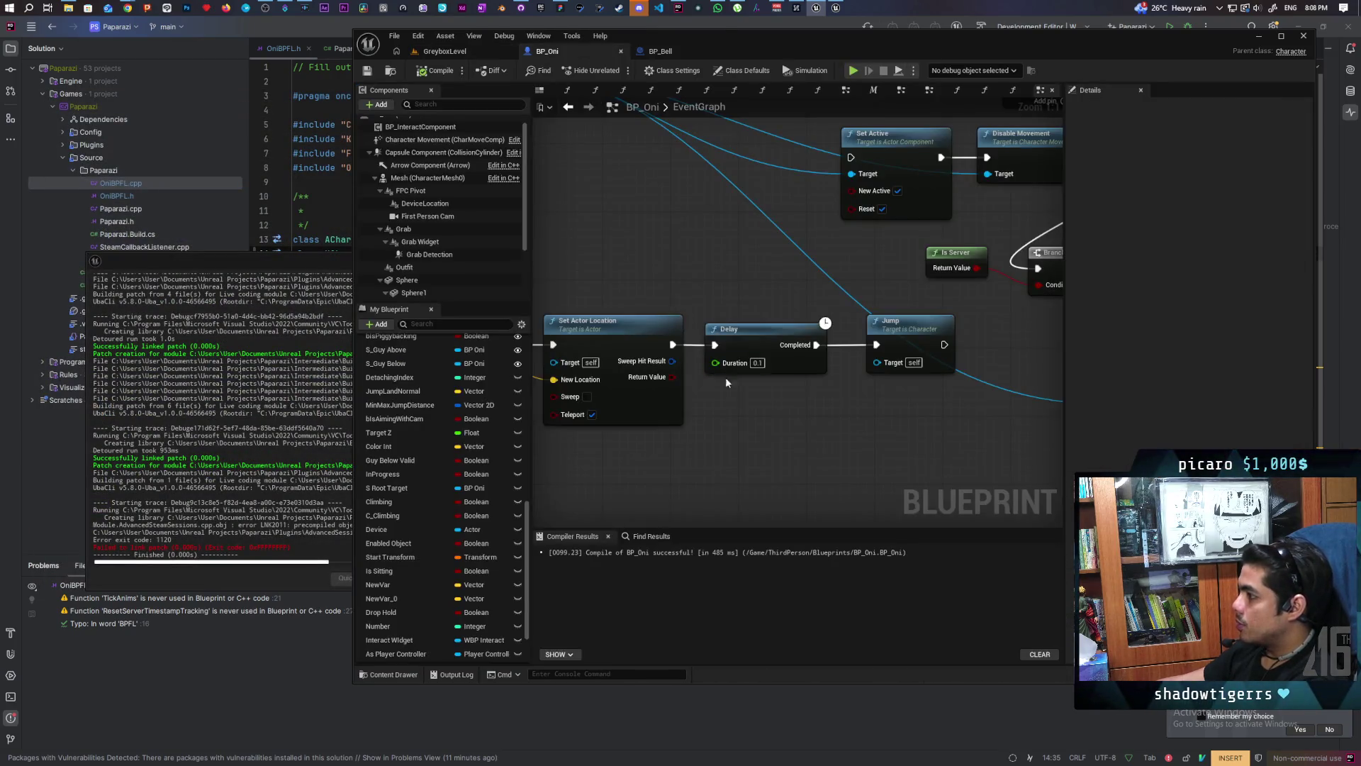
Step: Pan over the BP_Oni graph, then launch a fresh two-client play session of GreyboxLevel
left_click_drag(726, 378, 738, 441)
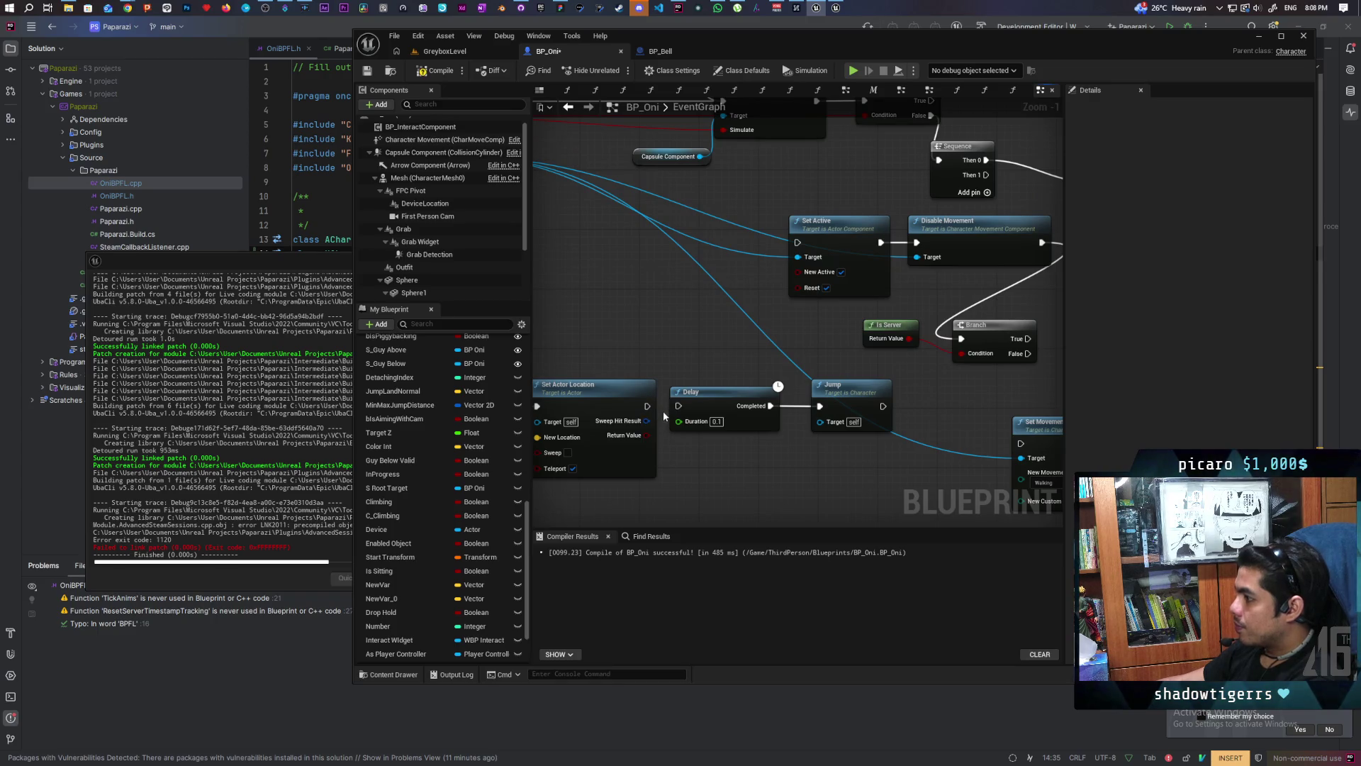
left_click(457, 53)
left_click(620, 73)
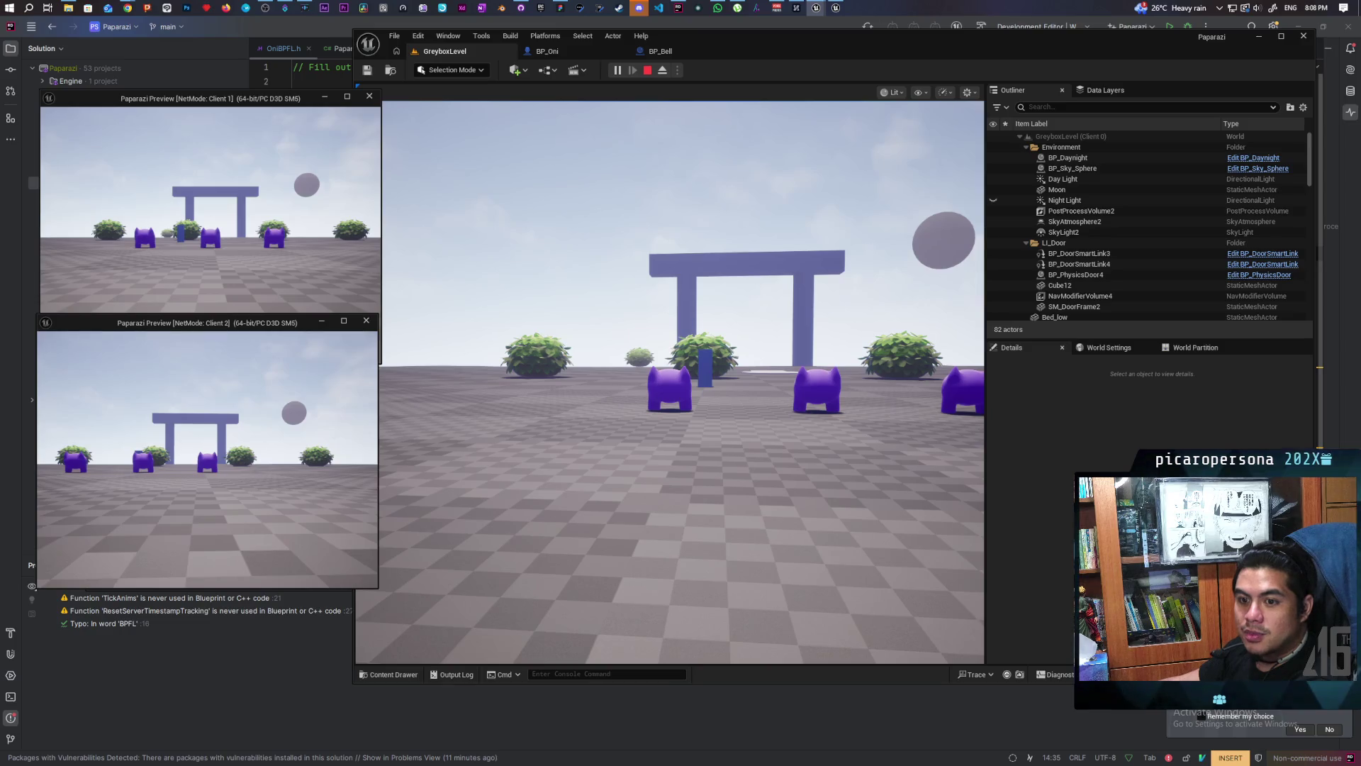
Step: Walk the Client 2 character toward the door and bushes
key("w")
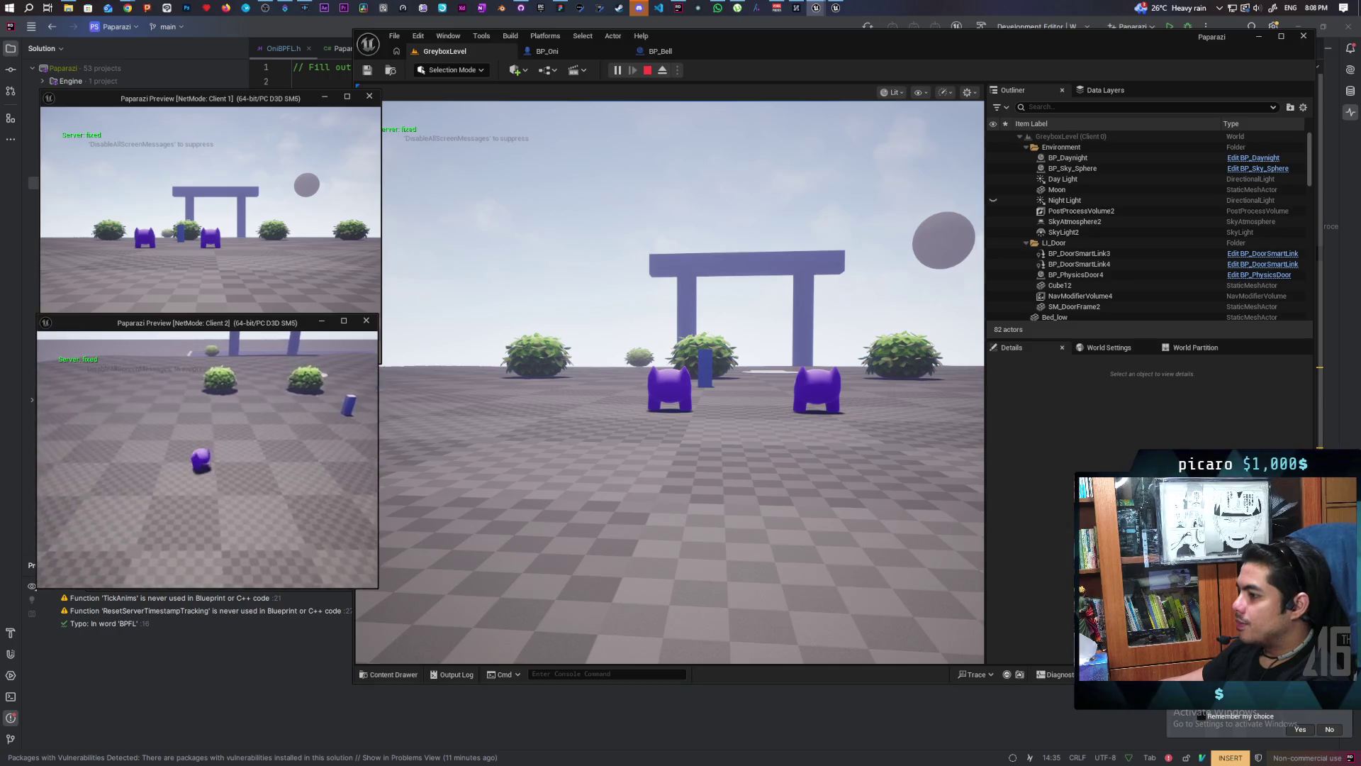
key("w")
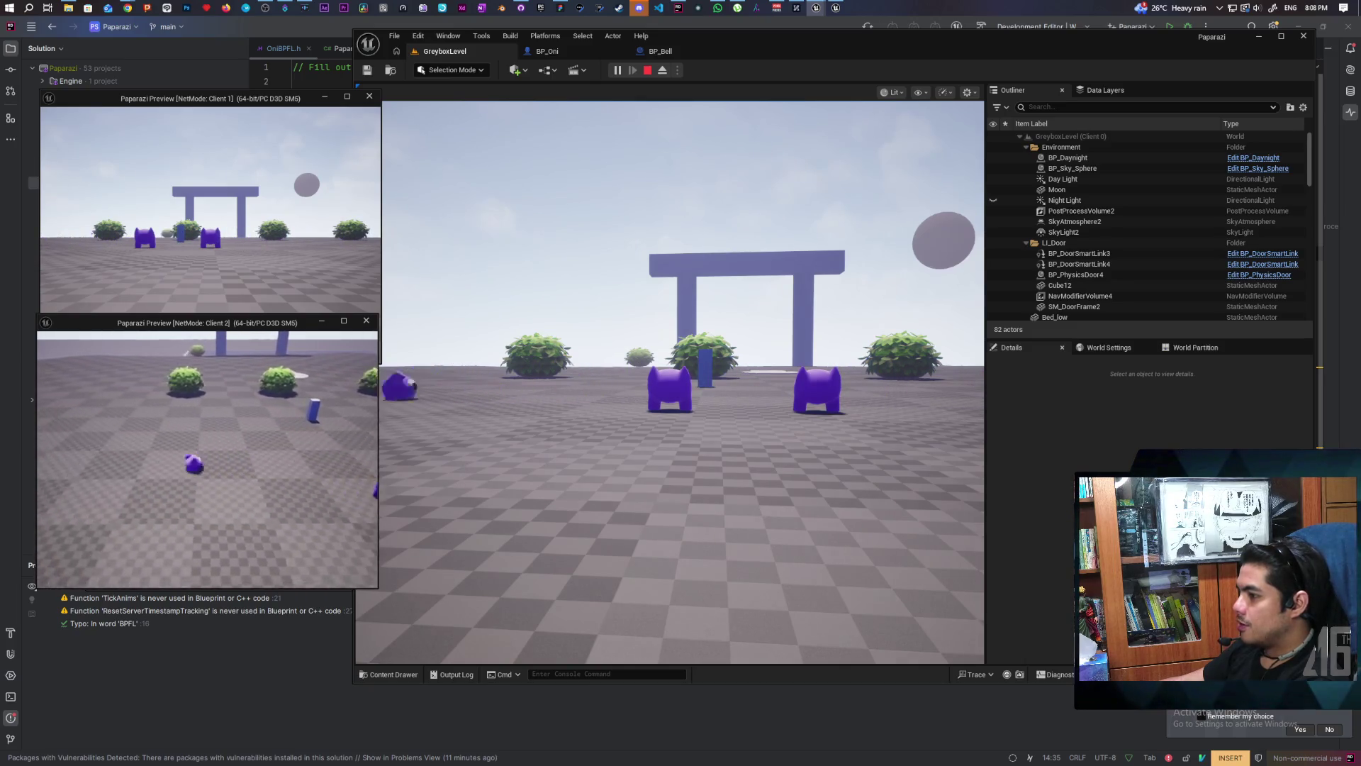
key("w")
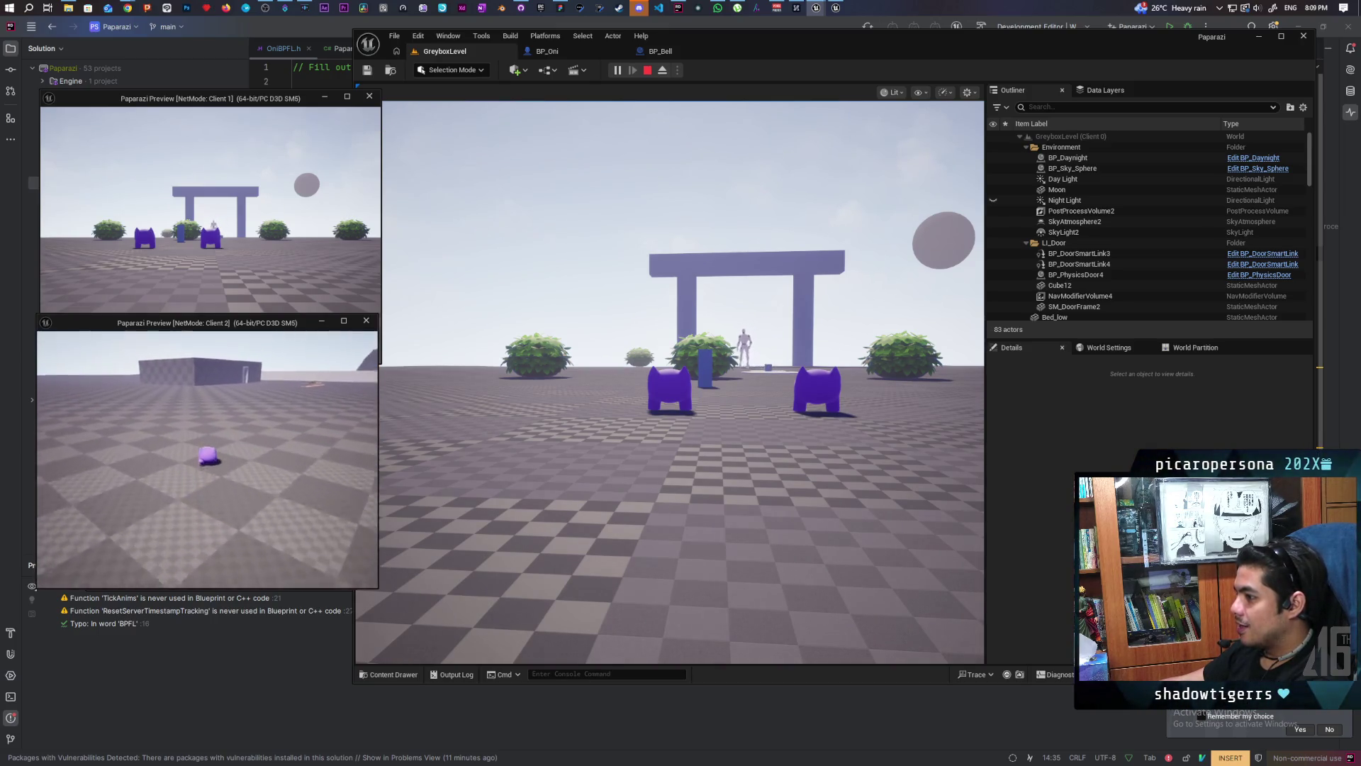
Step: Move the main-viewport character past the bushes toward the pillars, then stop PIE
left_click(670, 426)
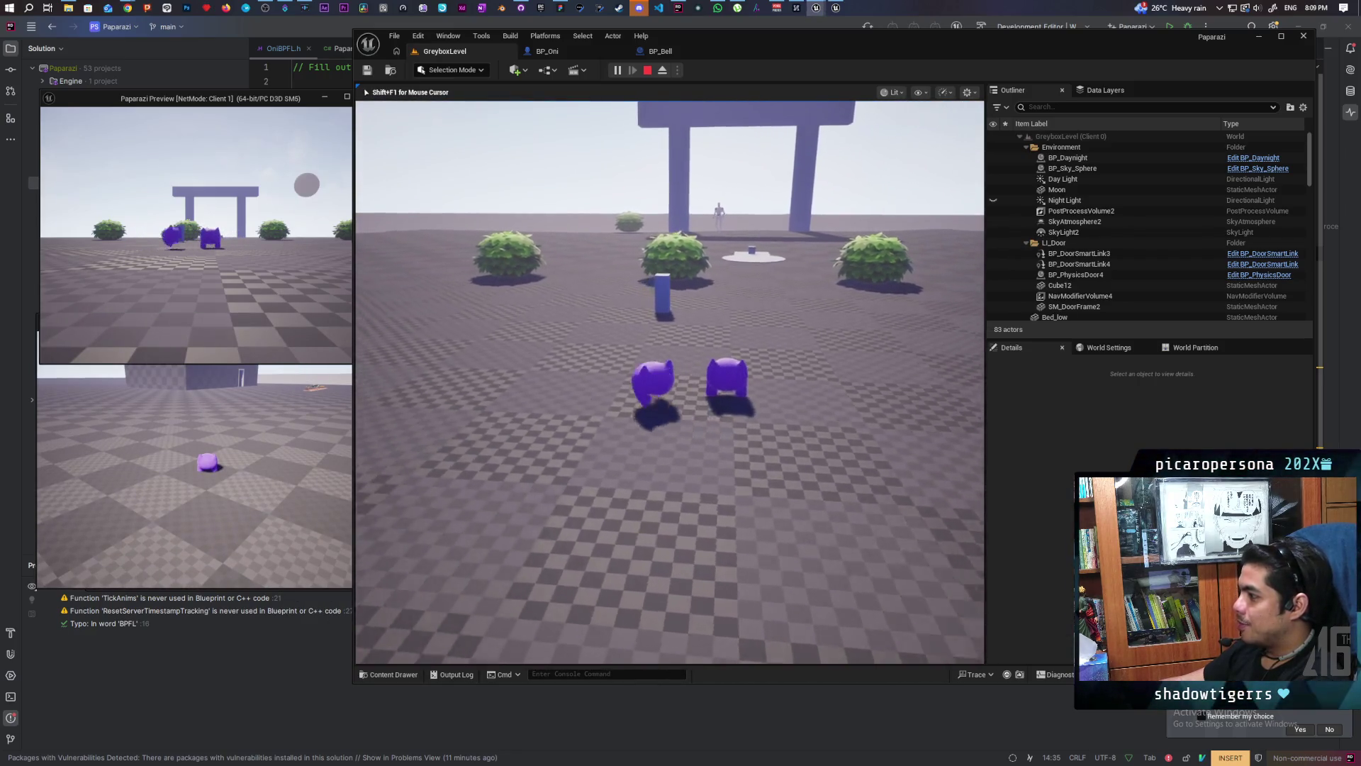
key("shift+F1")
left_click(414, 421)
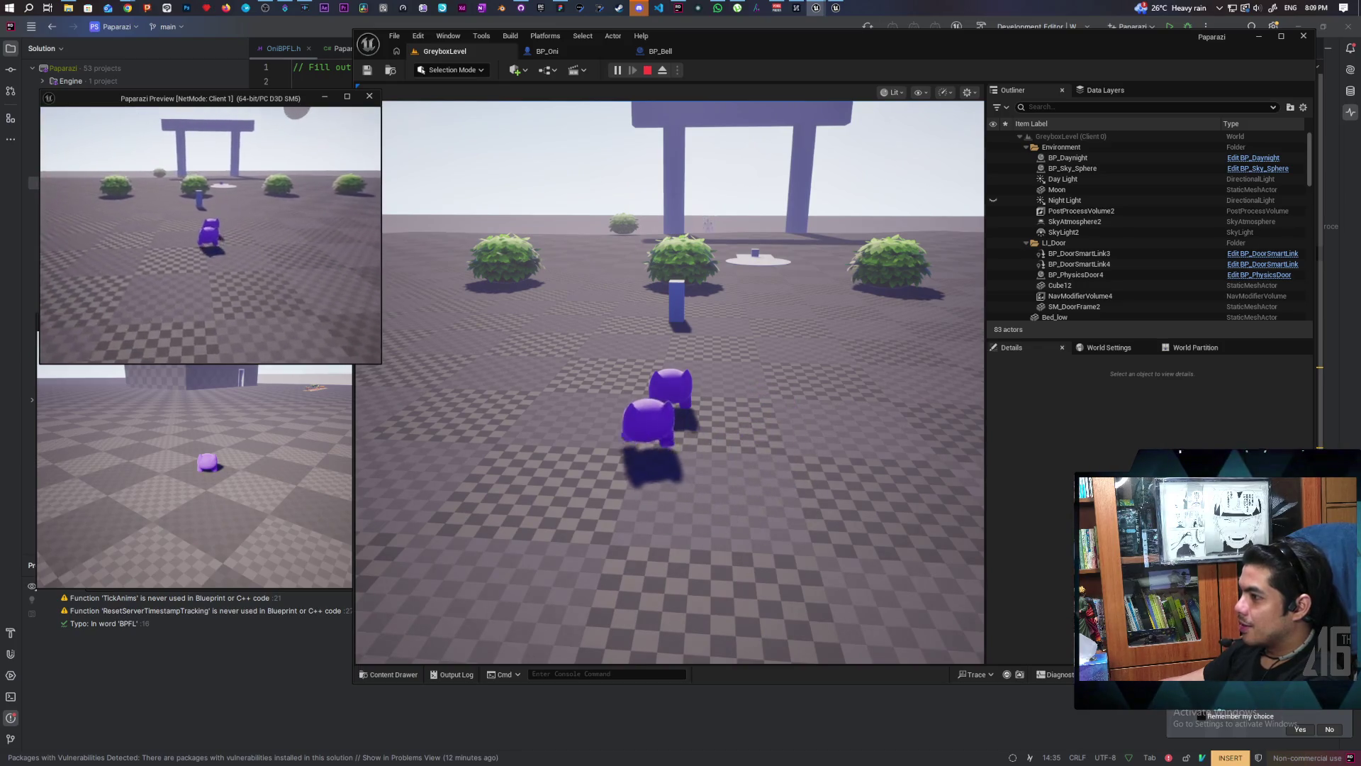
left_click(670, 426)
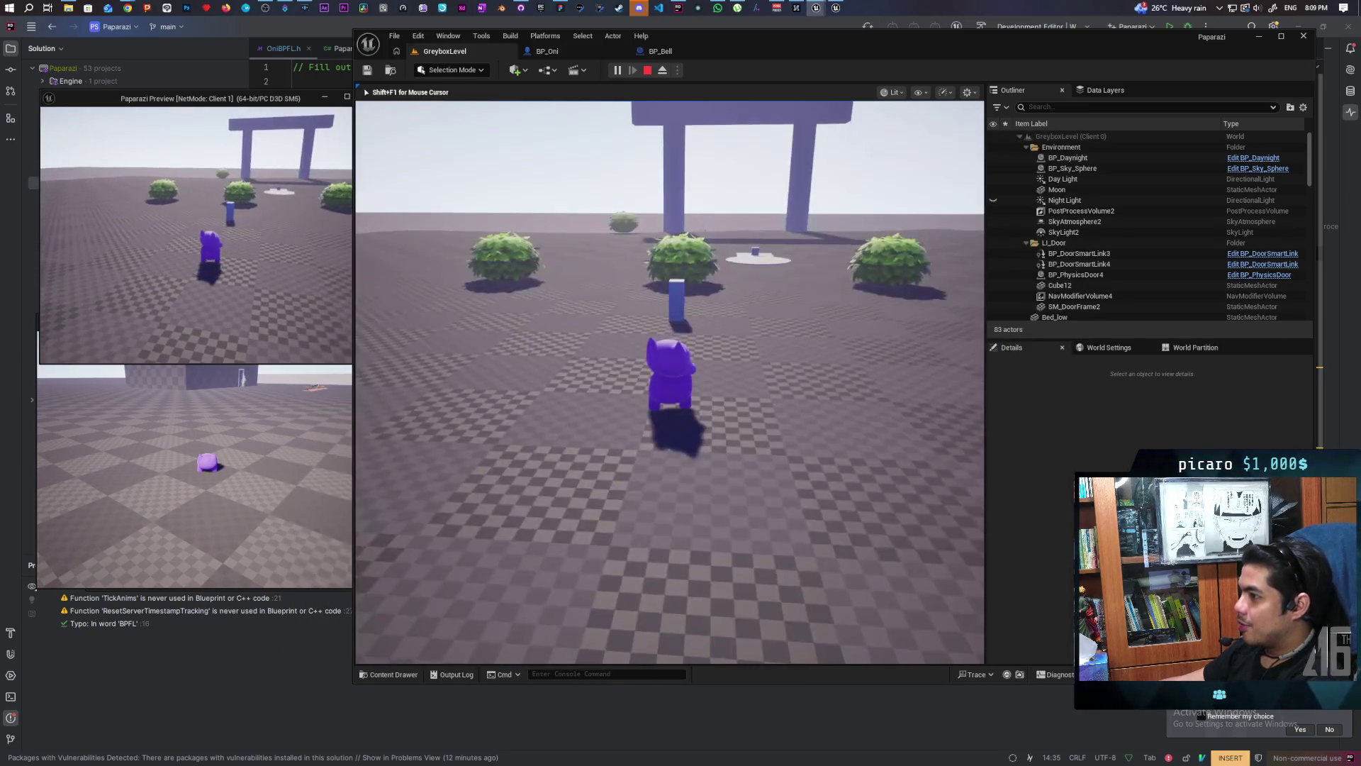
key("w")
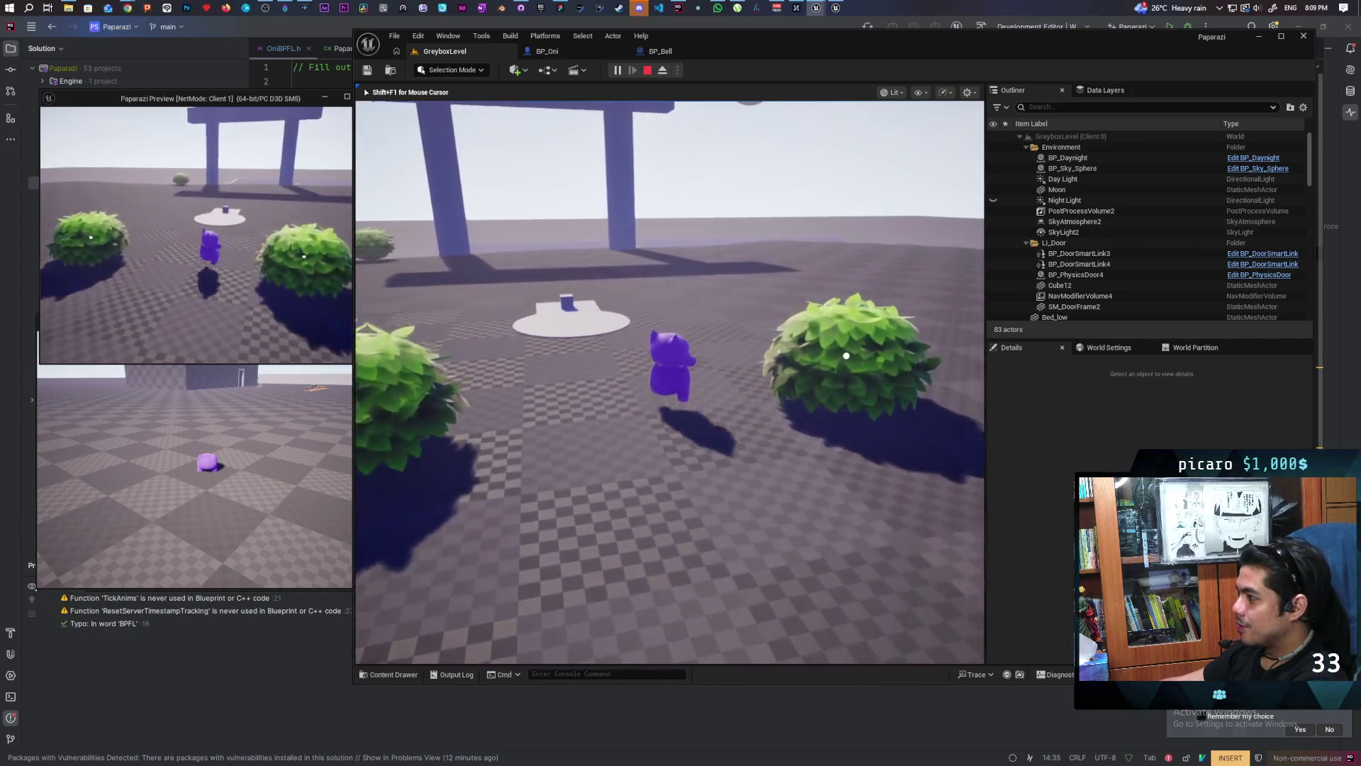
key("w")
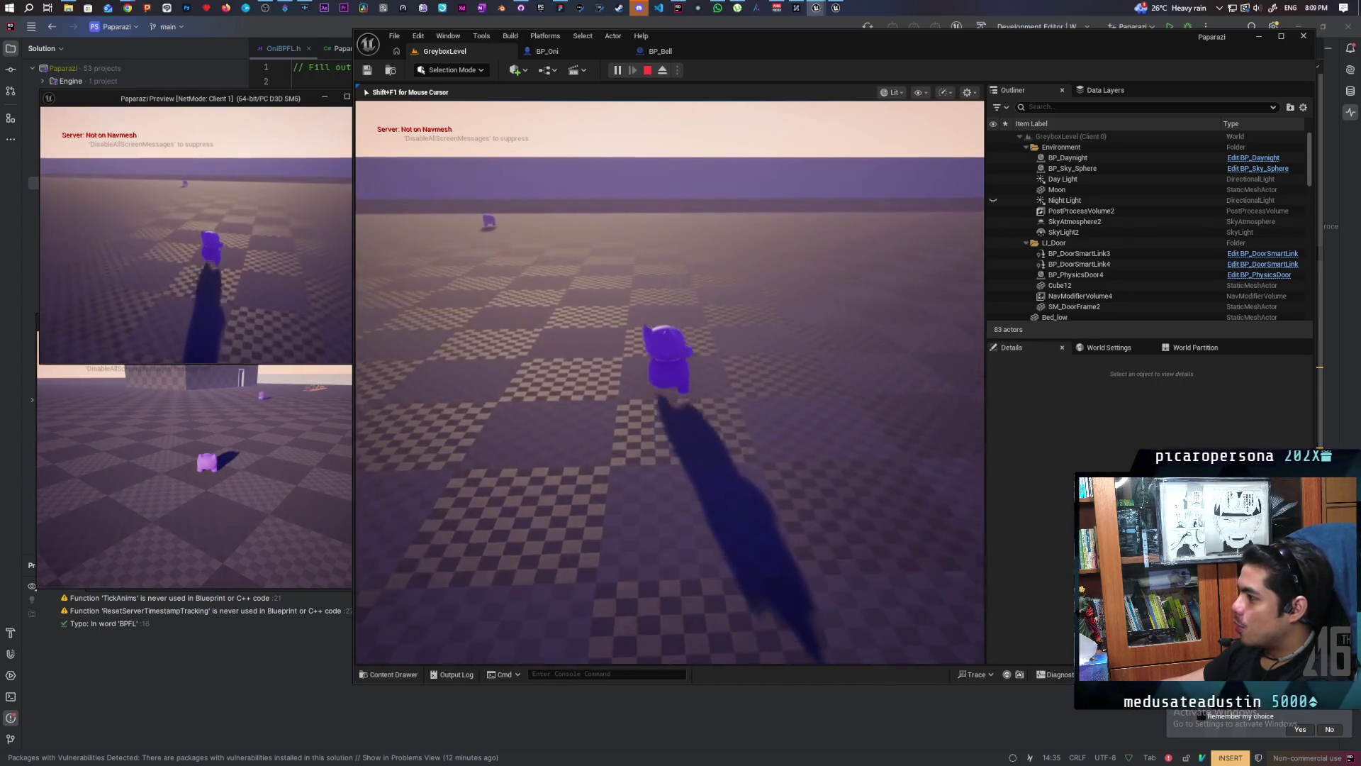
key("Escape")
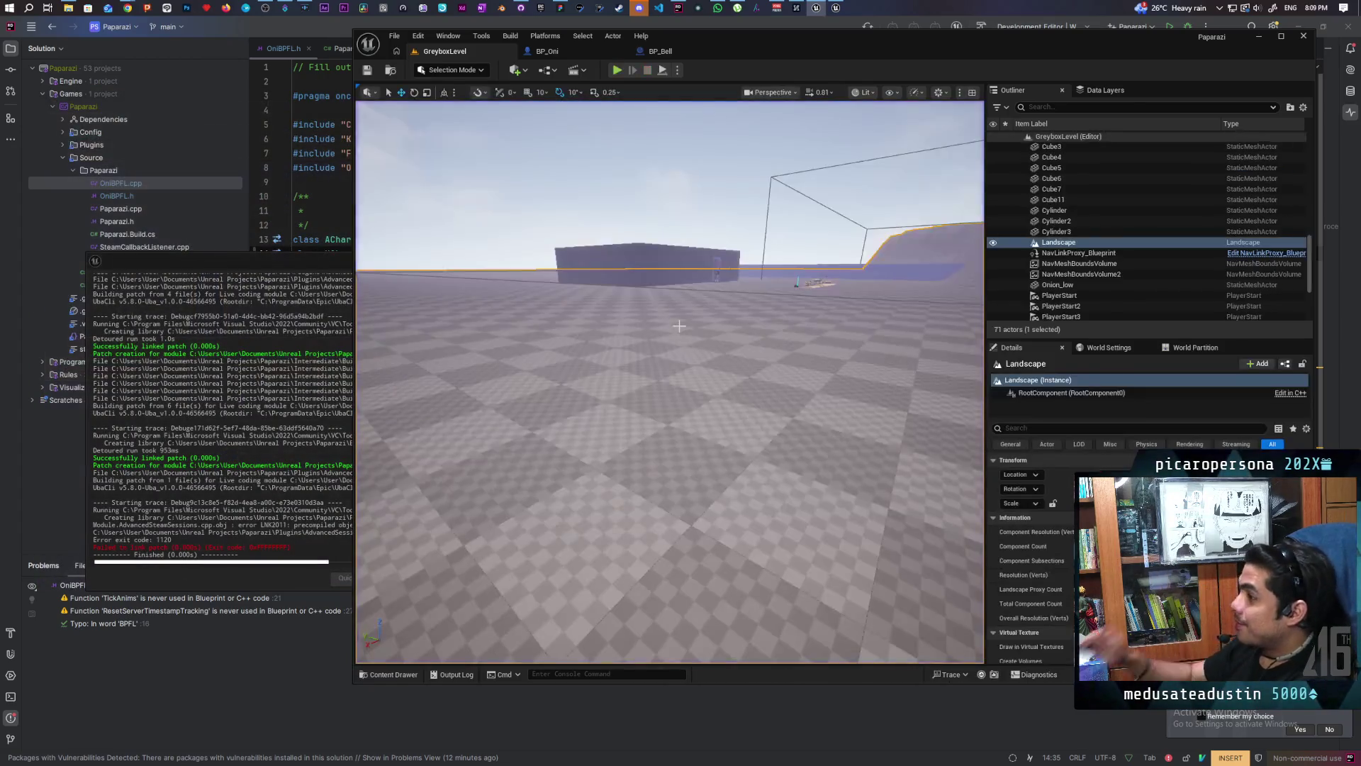
Step: Commit the three changed files to main as "fixed the input lag after simulate physics" and push to origin
left_click(522, 8)
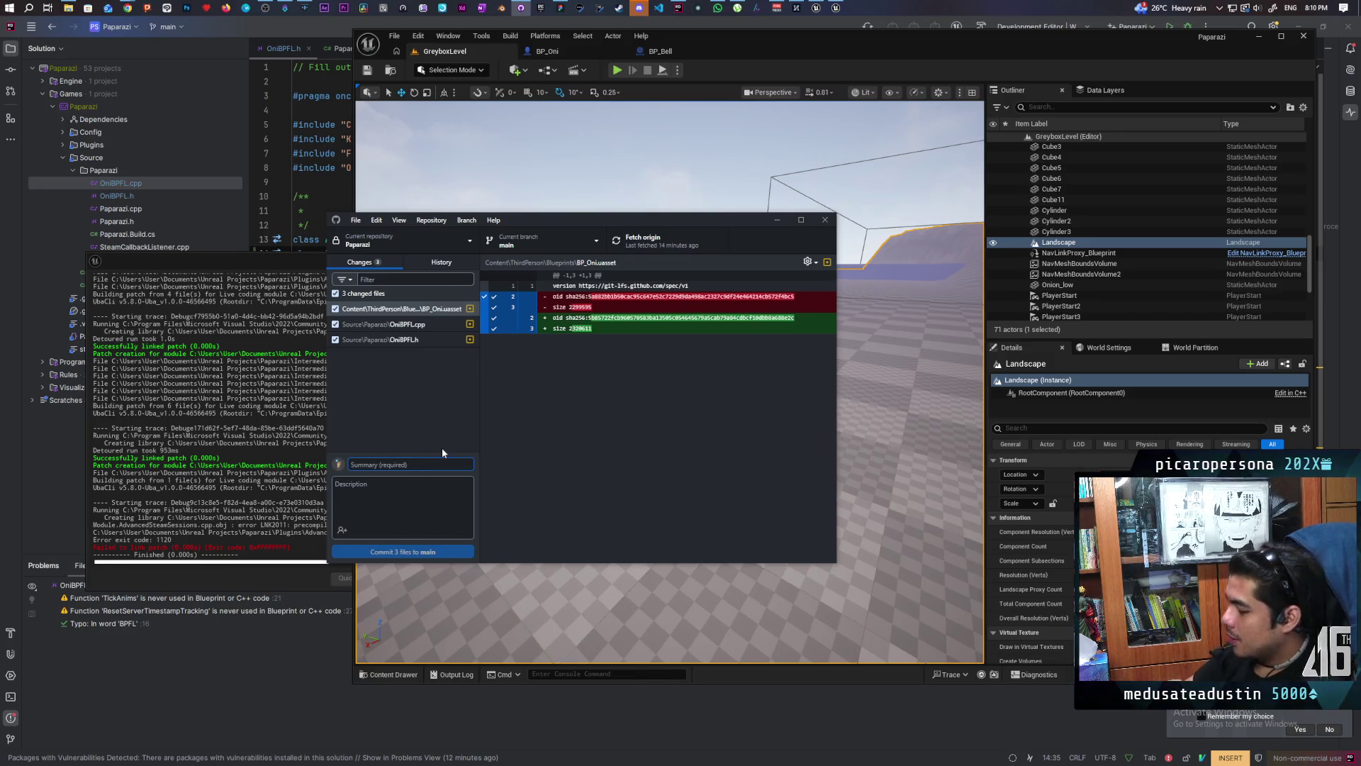
type("fixed the ")
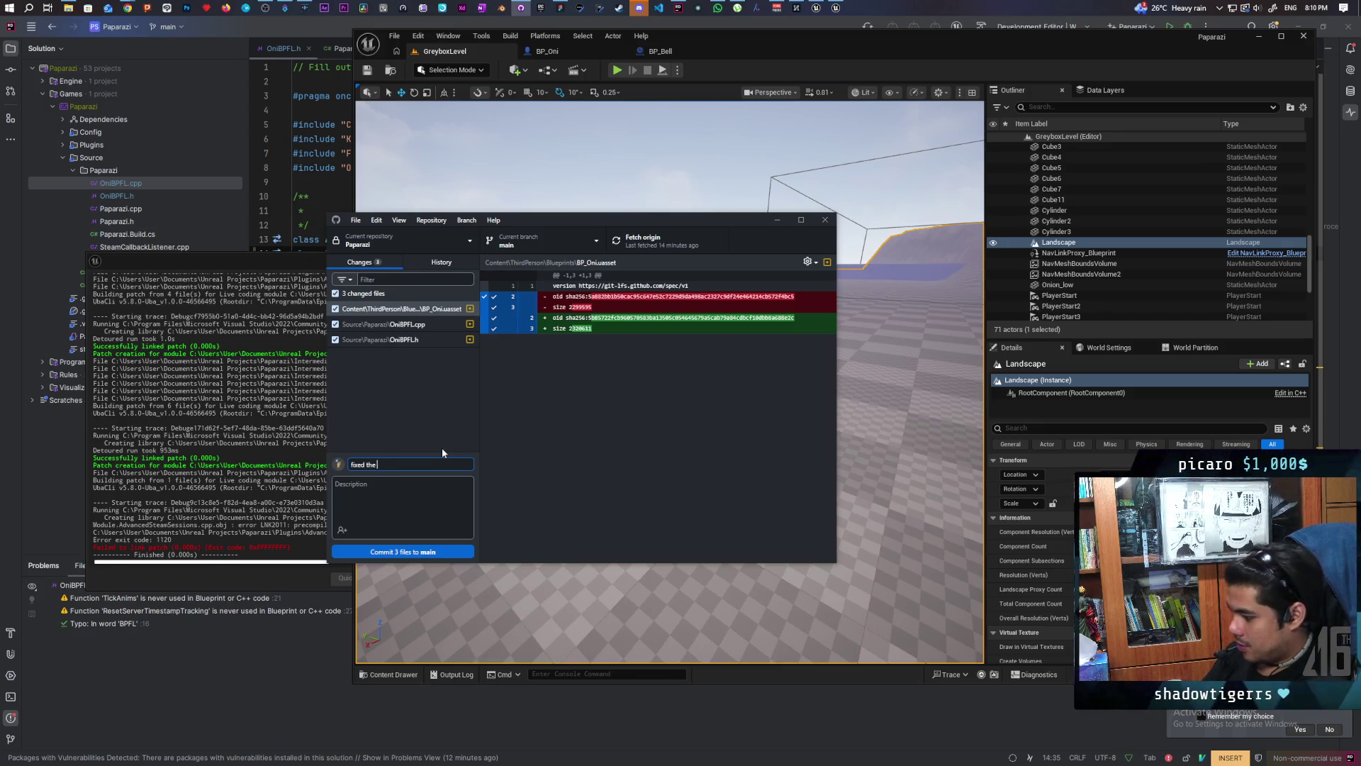
type("input lag after simulate physics")
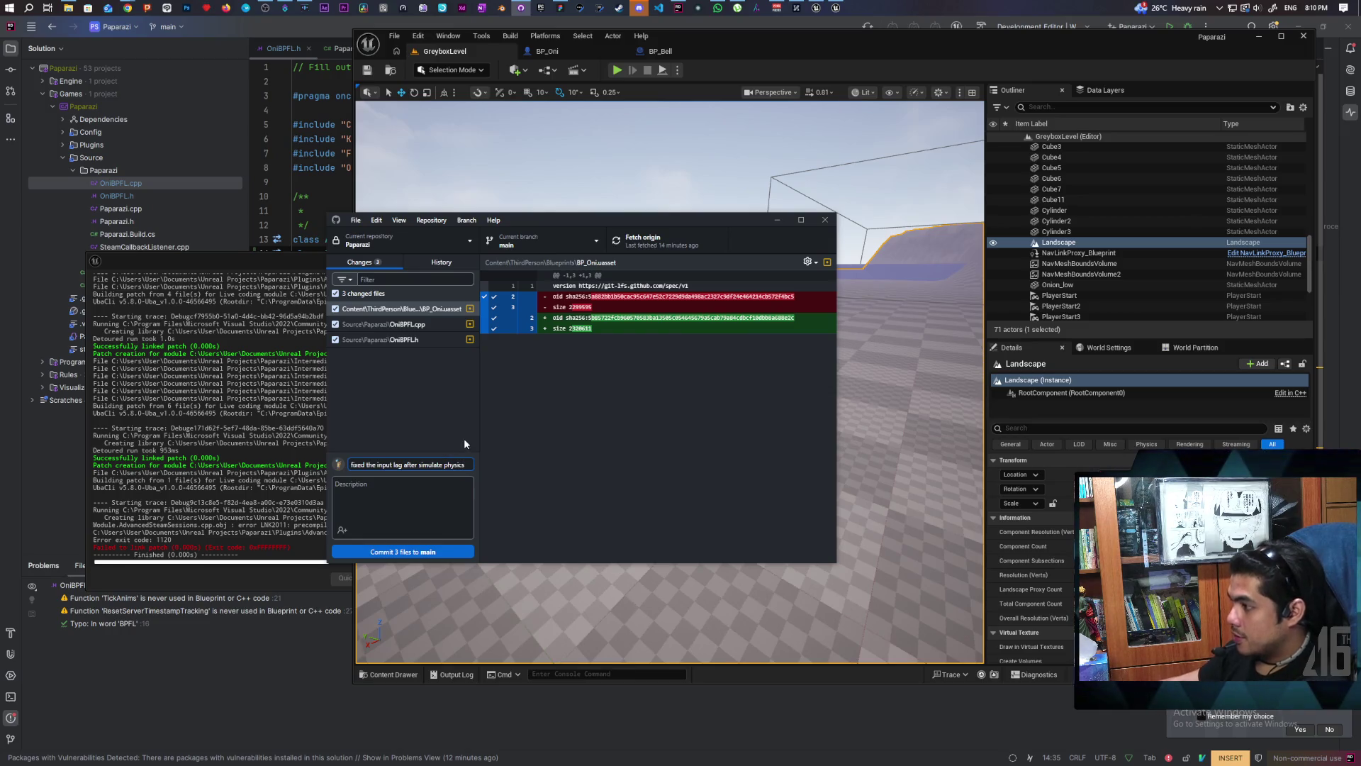
key("ctrl+Return")
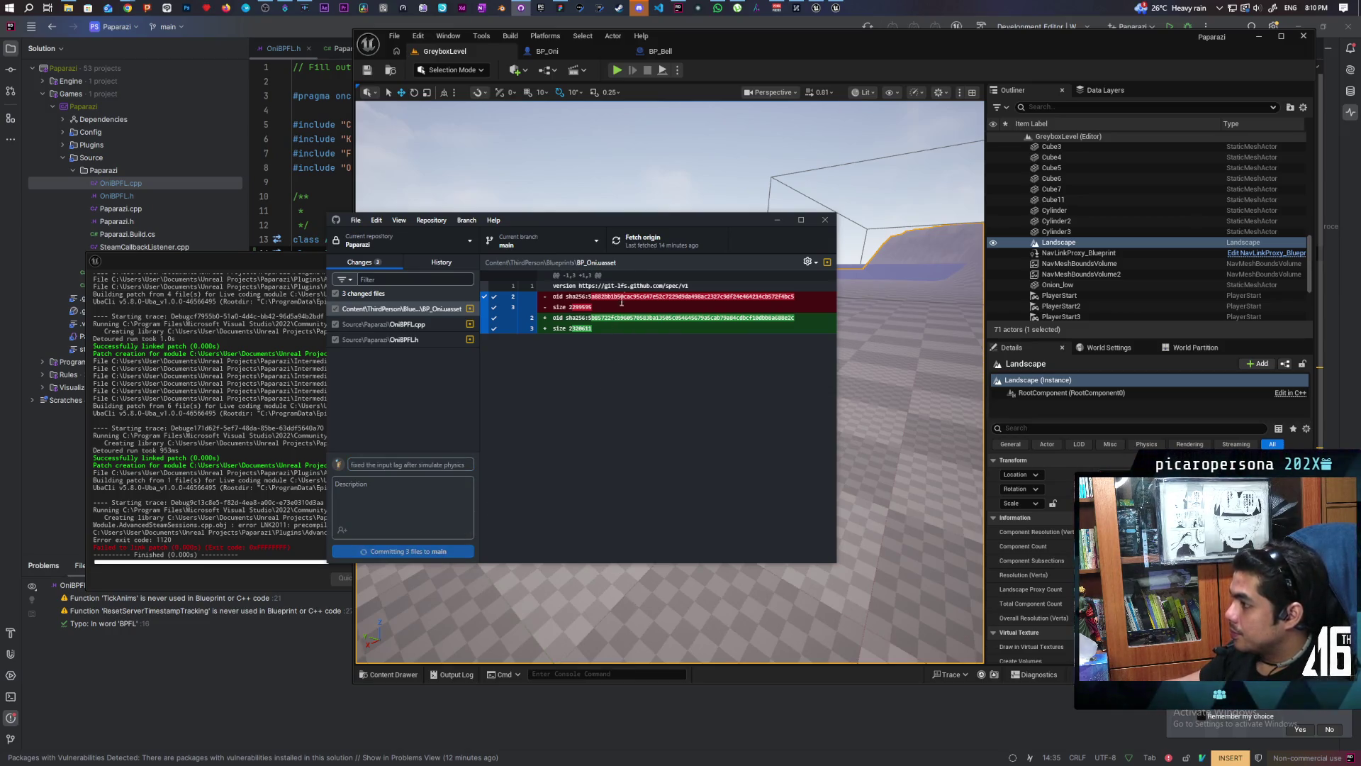
key("ctrl+p")
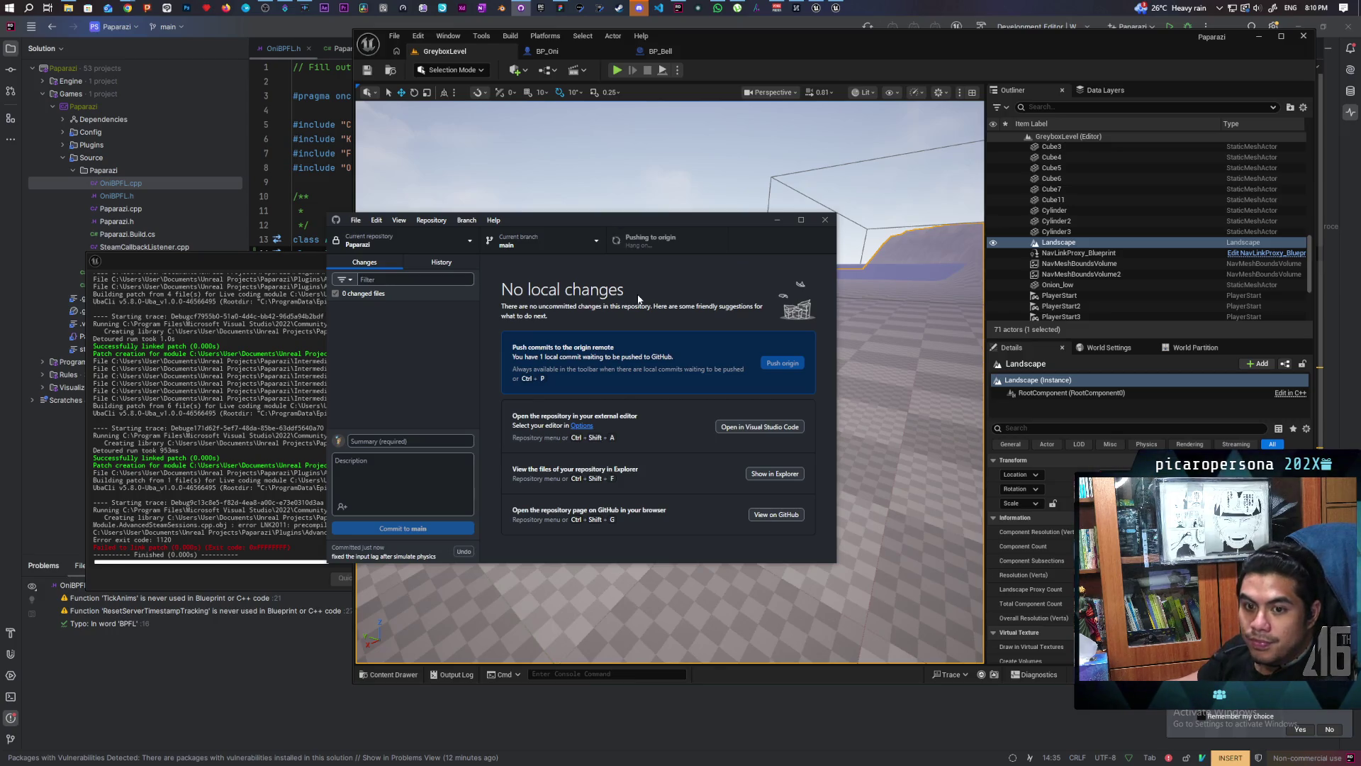
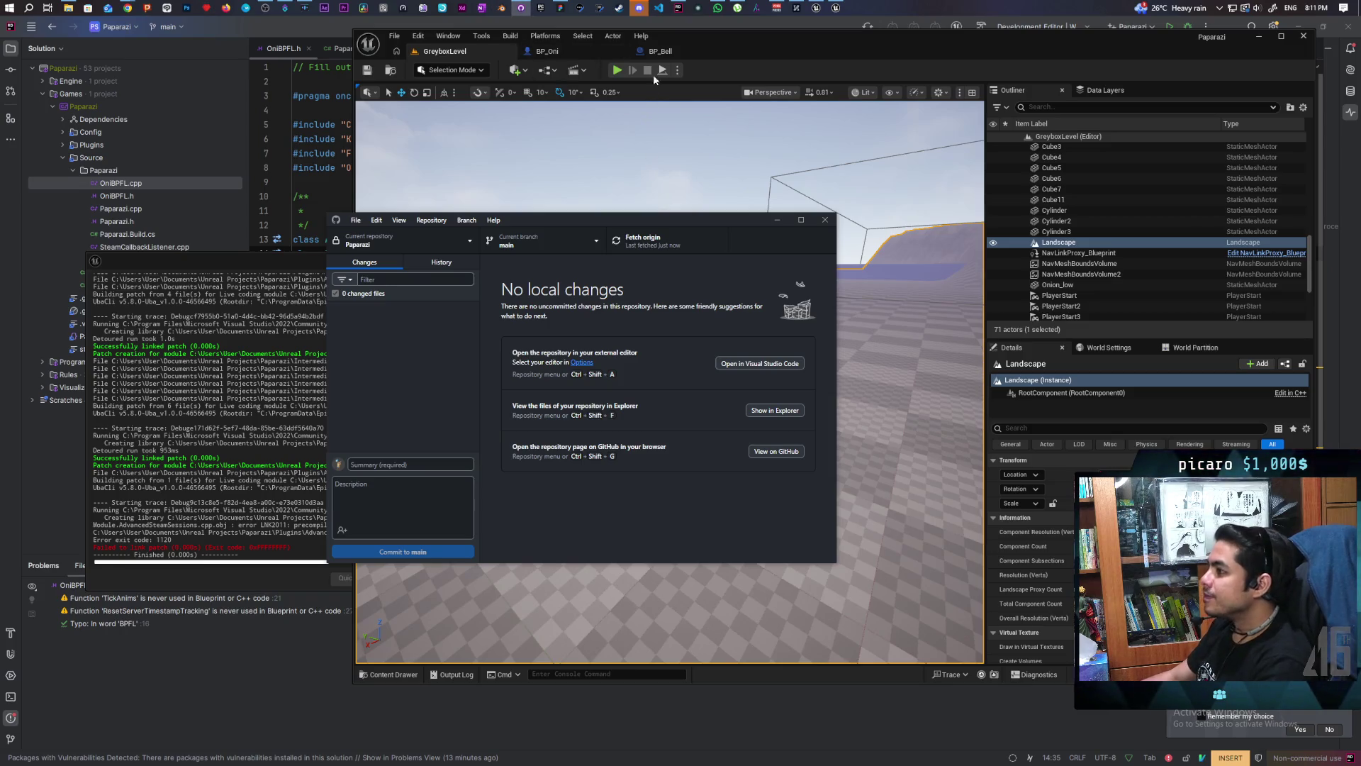
Step: Reposition Get Actor Location below C Fix Transform and move Reset Server Timestamp Tracking with its comment up
left_click(660, 51)
left_click(547, 51)
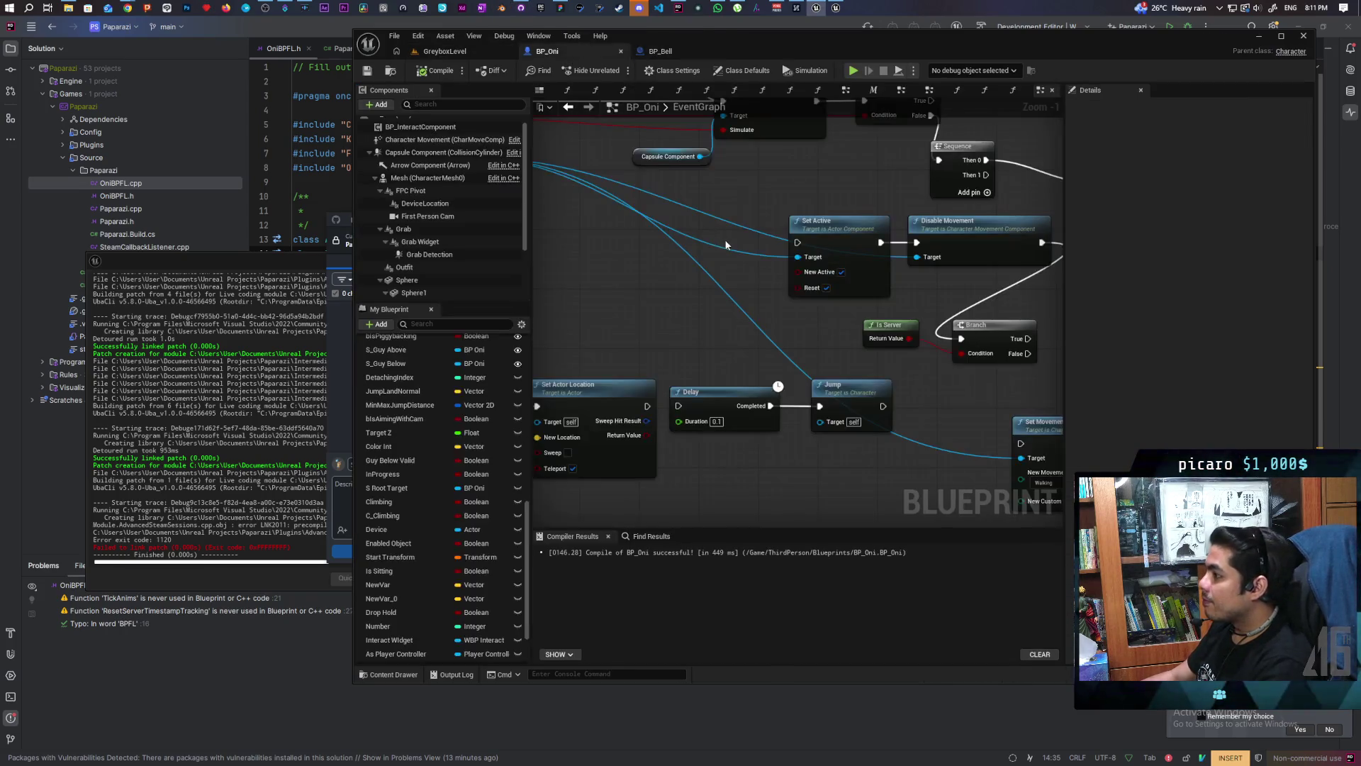
scroll(742, 343, "down", 2)
scroll(743, 343, "down", 2)
scroll(743, 342, "up", 1)
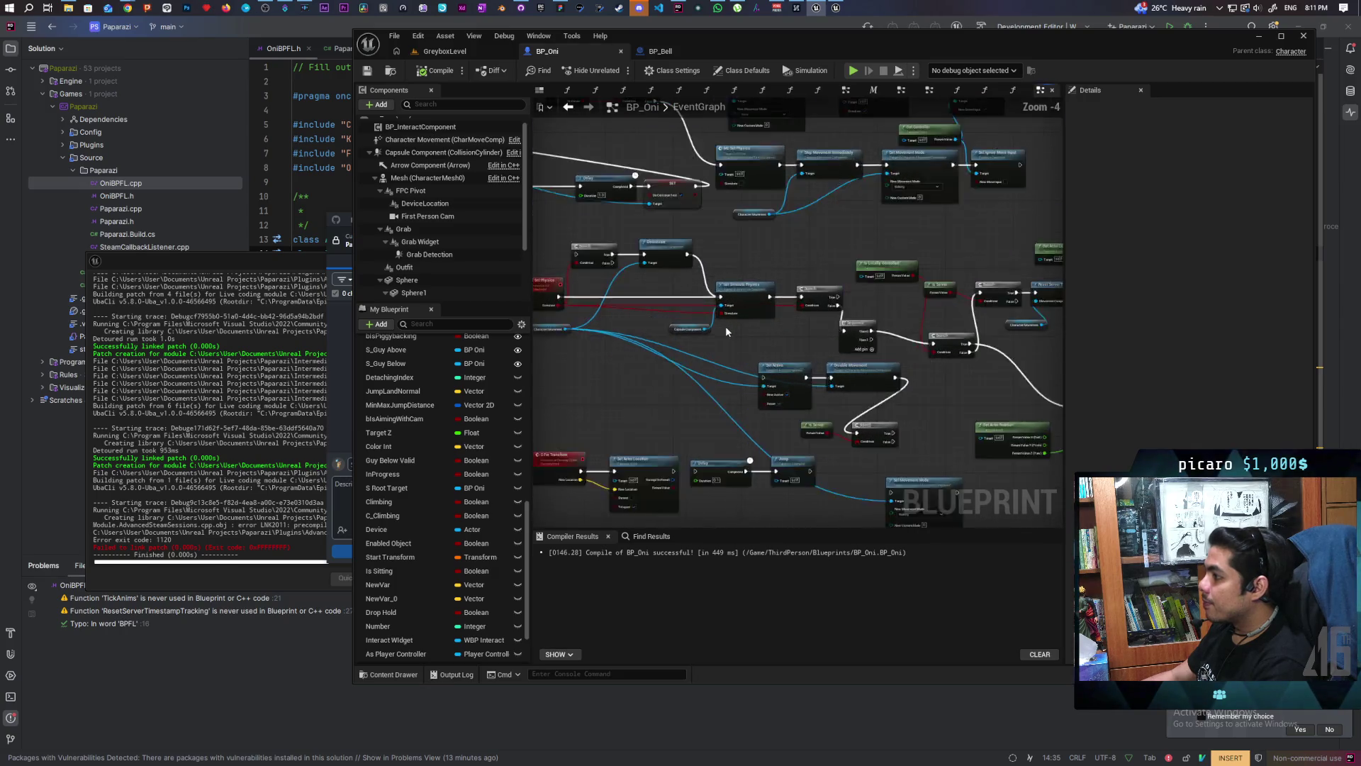
scroll(725, 327, "up", 1)
scroll(755, 336, "down", 2)
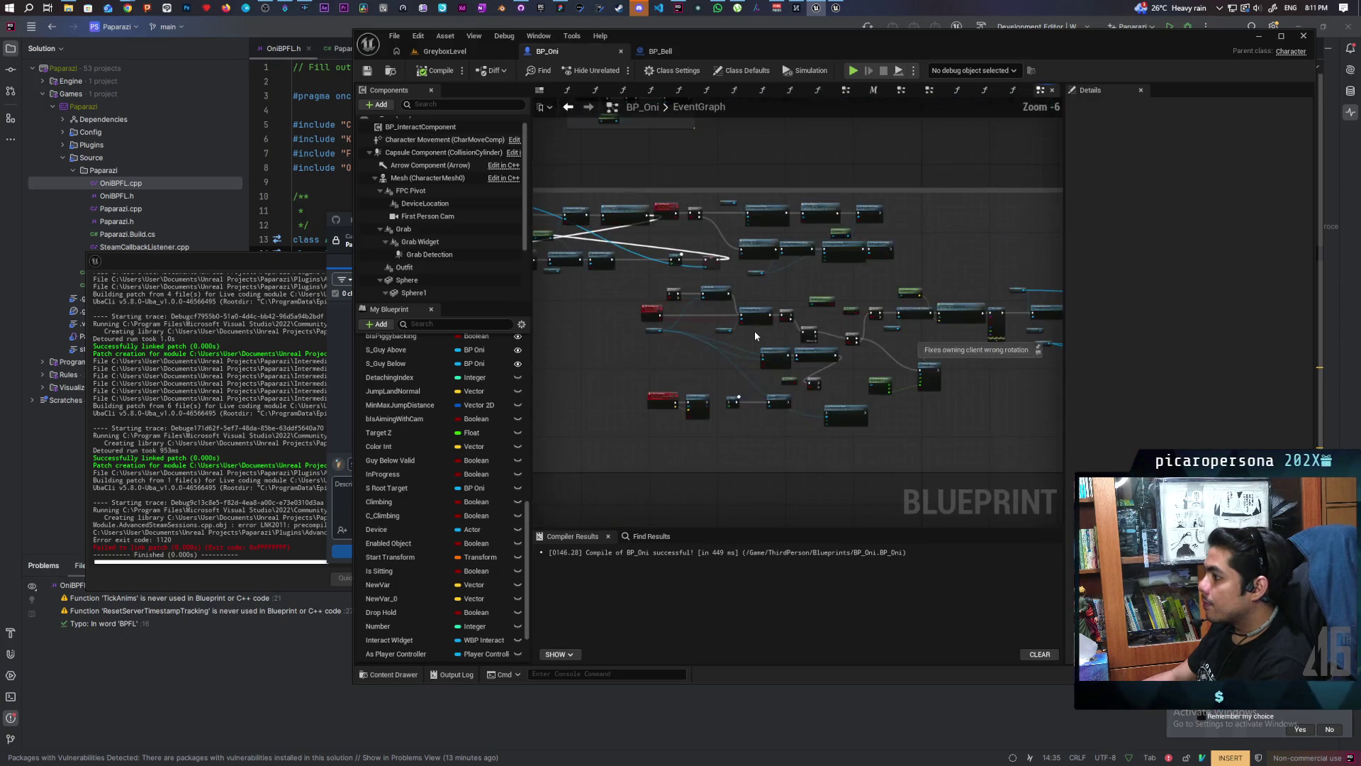
scroll(757, 361, "up", 1)
scroll(759, 379, "up", 1)
scroll(787, 351, "up", 2)
scroll(836, 332, "up", 2)
left_click_drag(834, 282, 1012, 452)
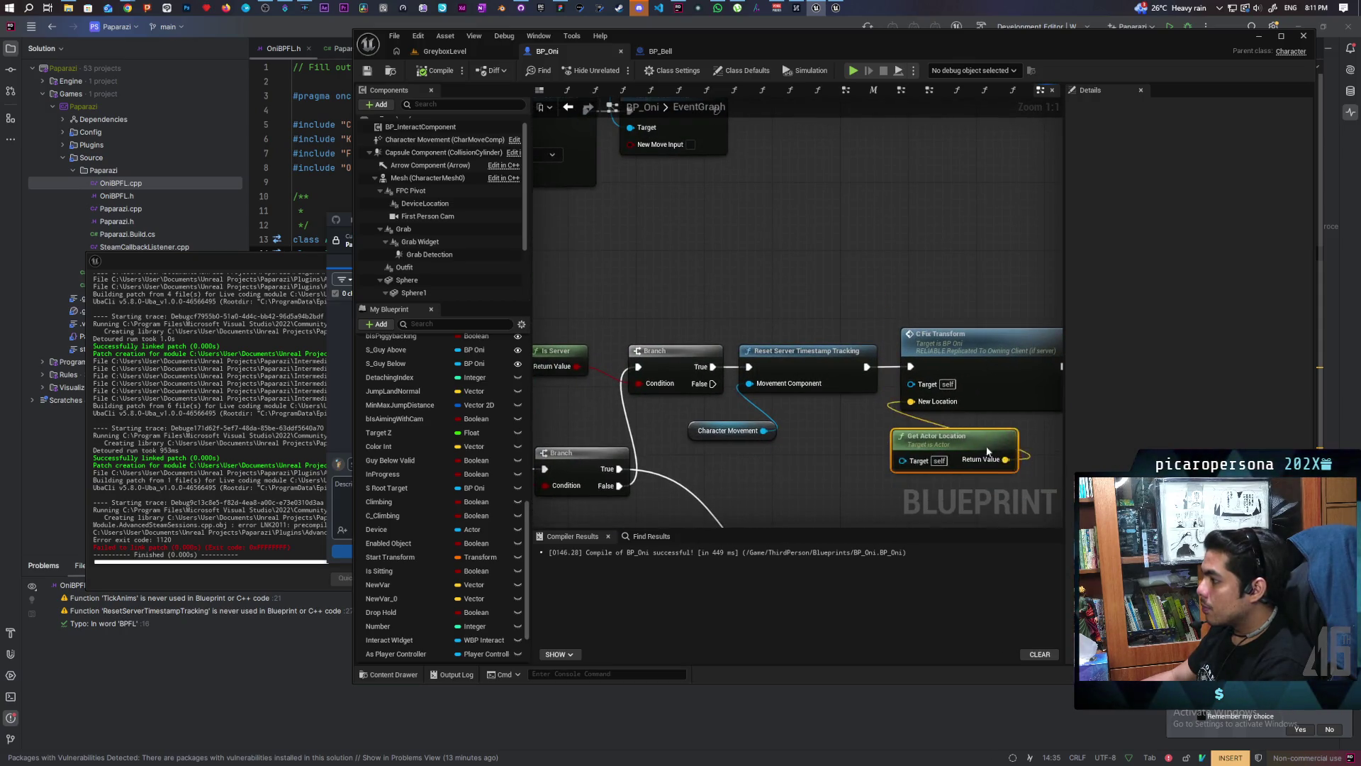
left_click_drag(884, 398, 749, 341)
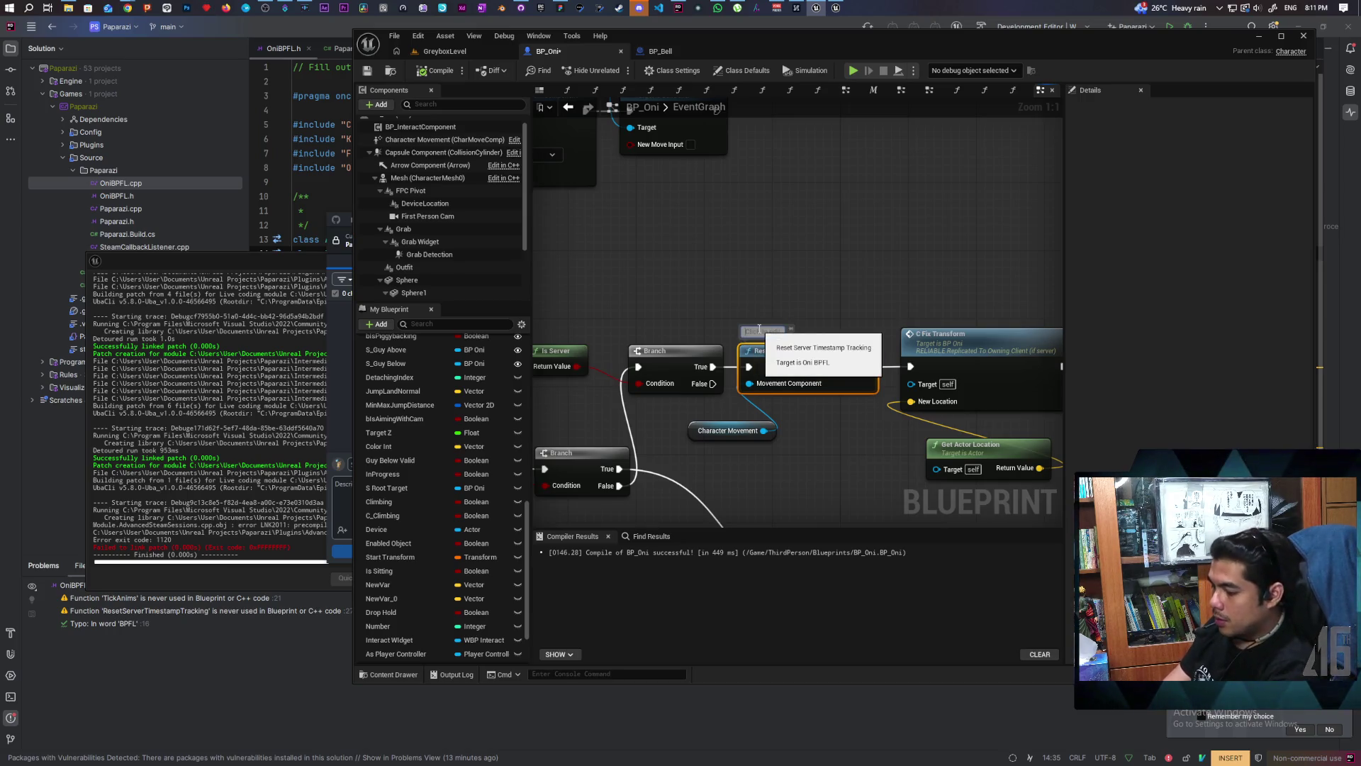
mouse_move(806, 353)
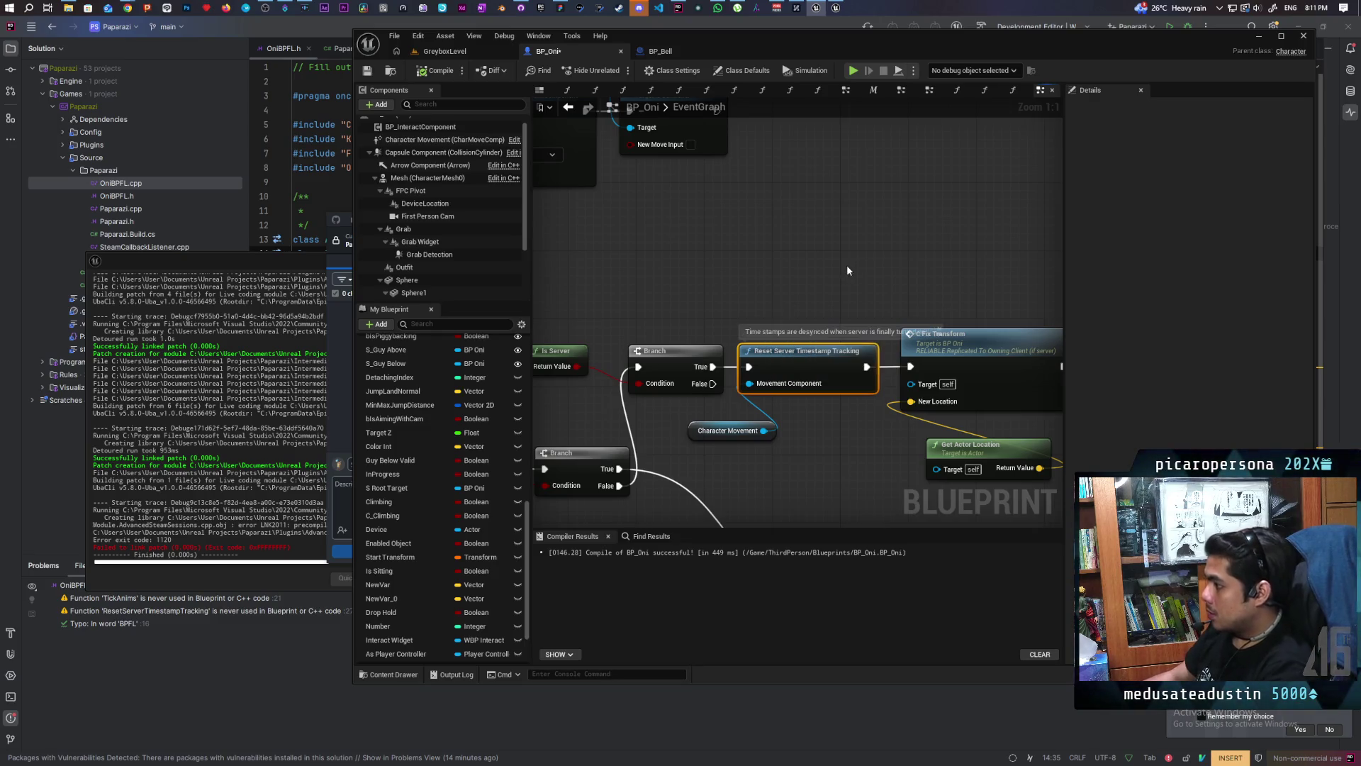
left_click_drag(806, 361, 805, 327)
left_click(949, 267)
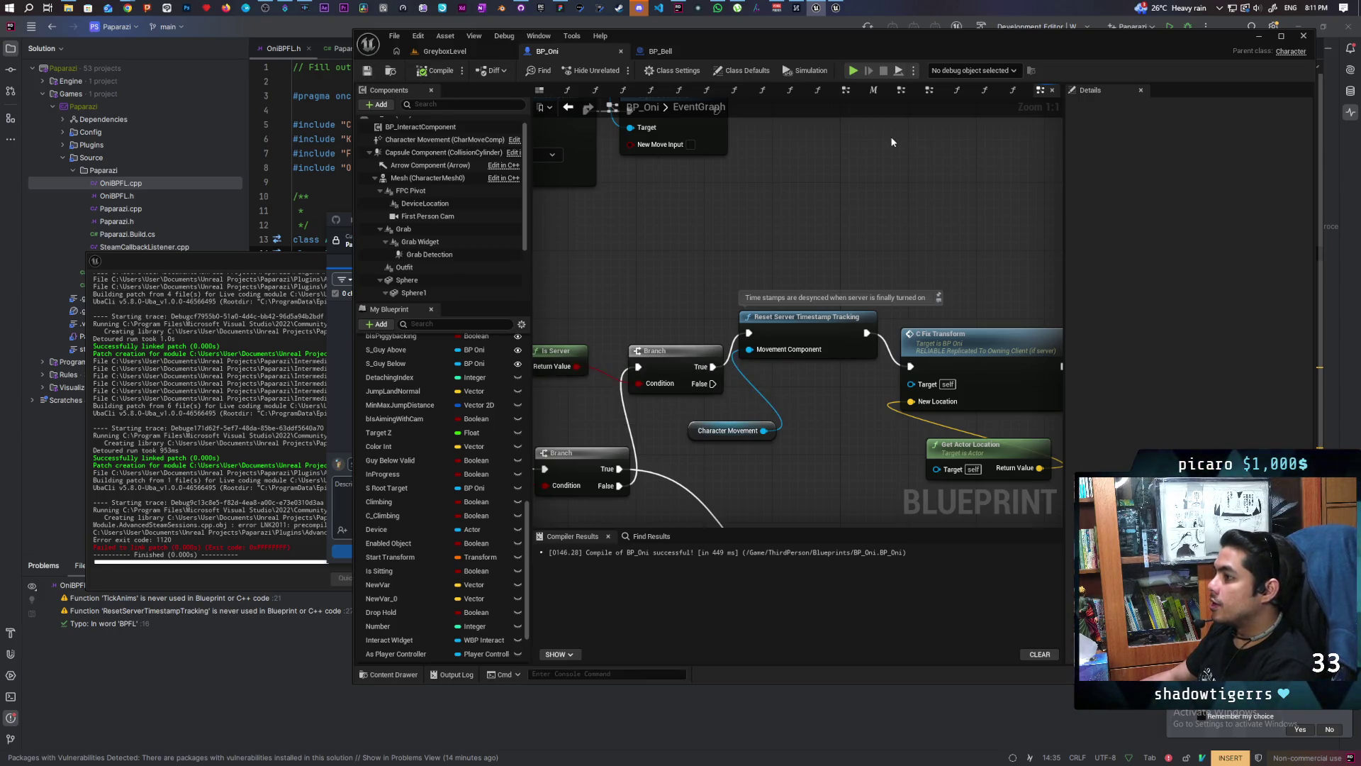
Step: Bring up the Live Coding log
left_click(259, 543)
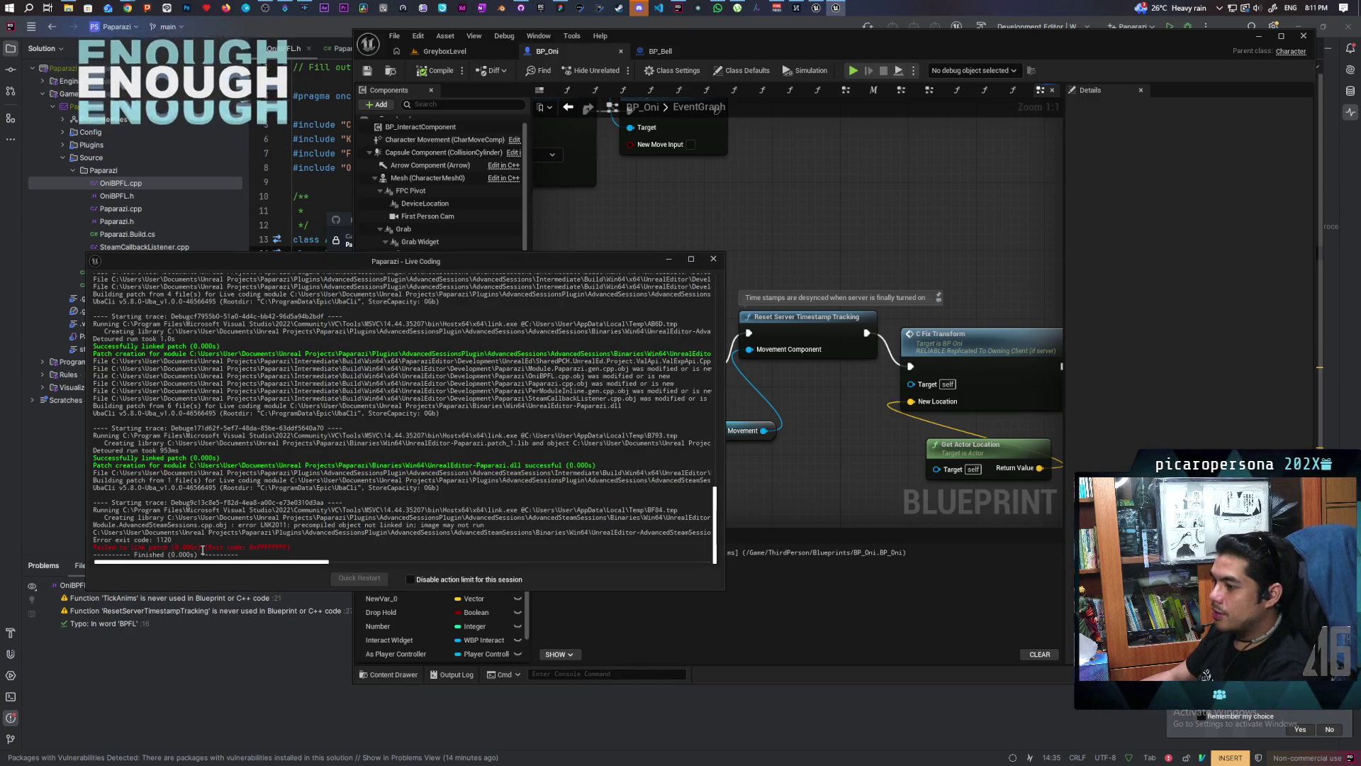
Step: Close the Live Coding log and minimize Unreal so Rider's OniBPFL.h fills the screen
left_click(713, 259)
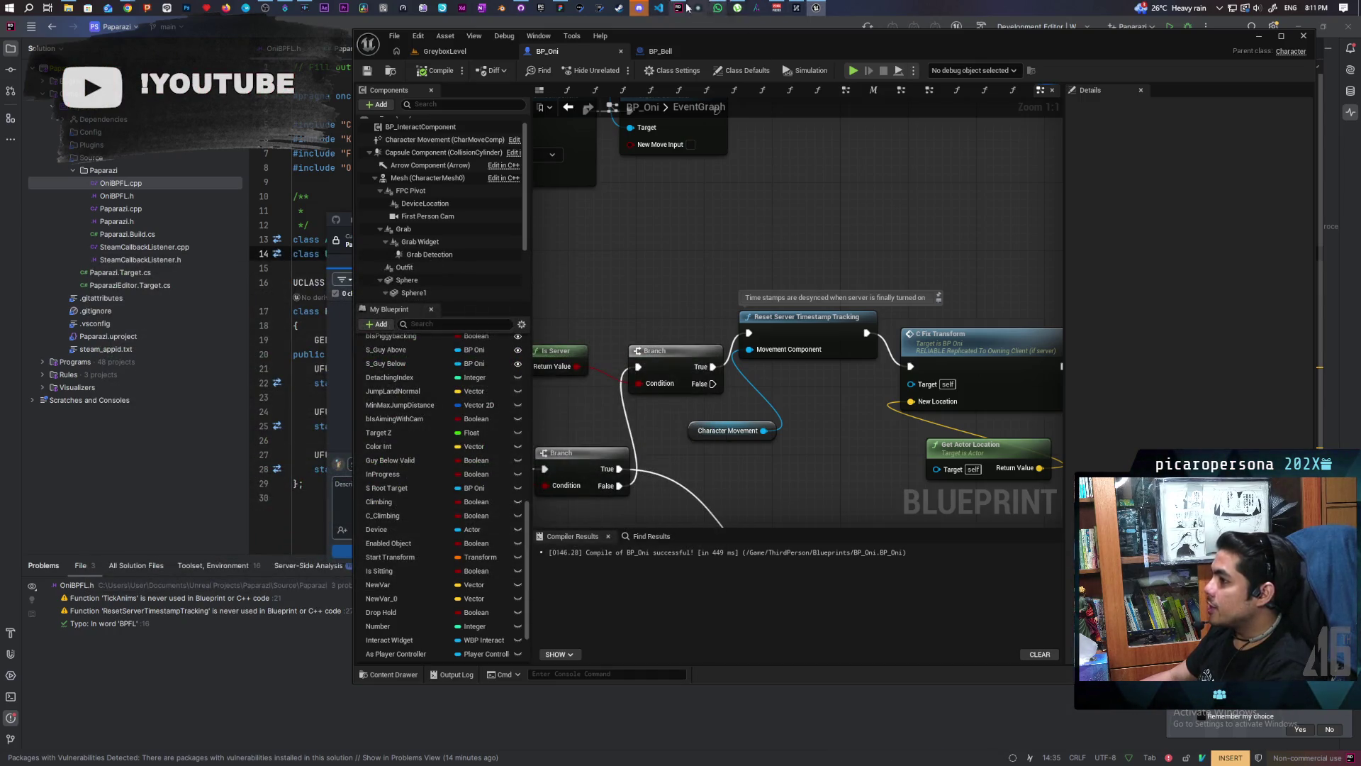
left_click(84, 126)
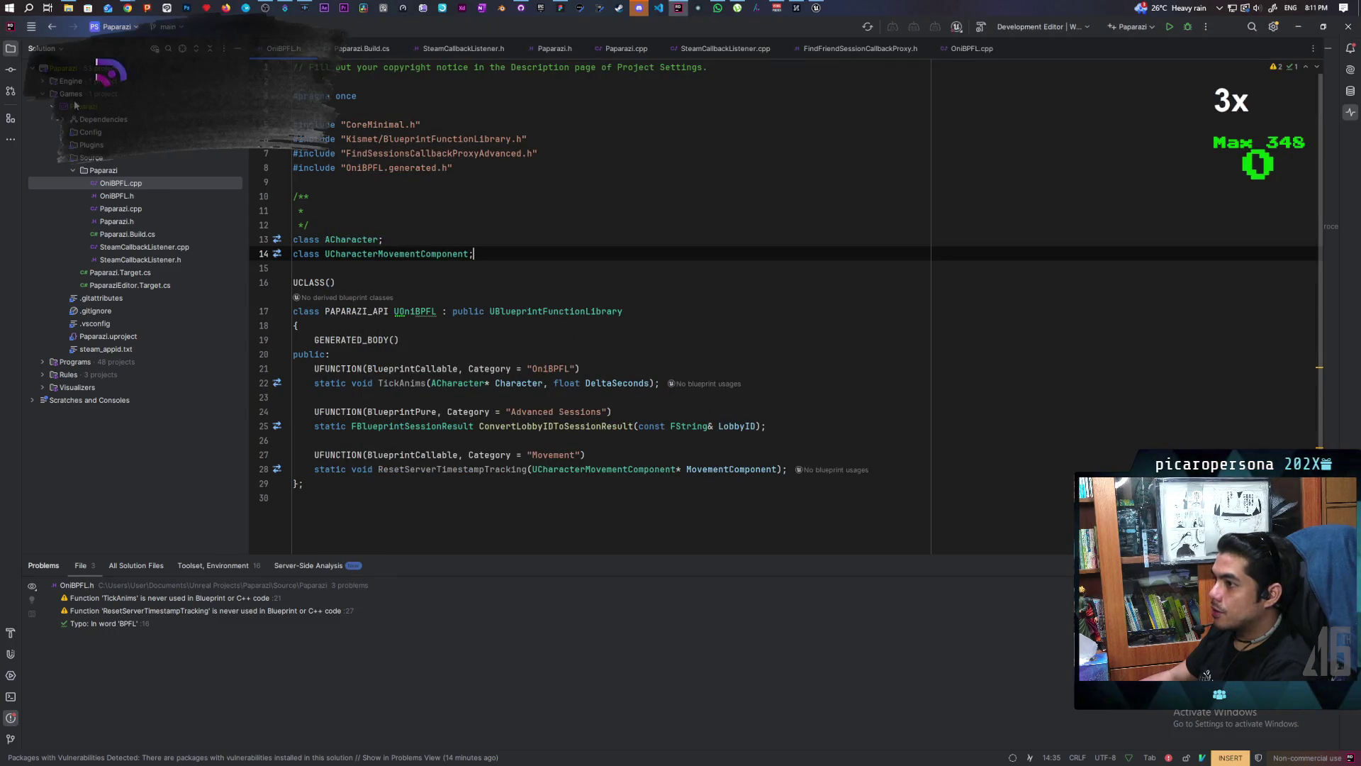
left_click(815, 8)
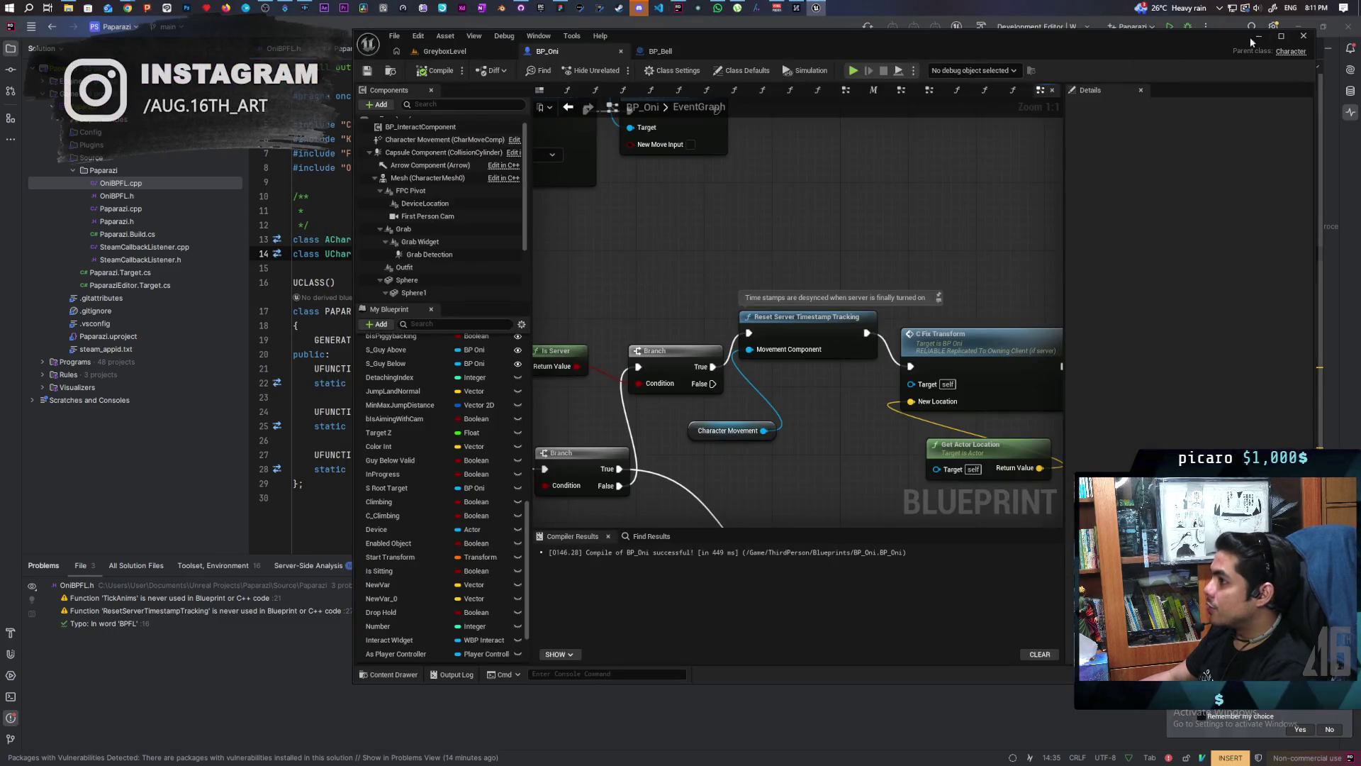
left_click(817, 8)
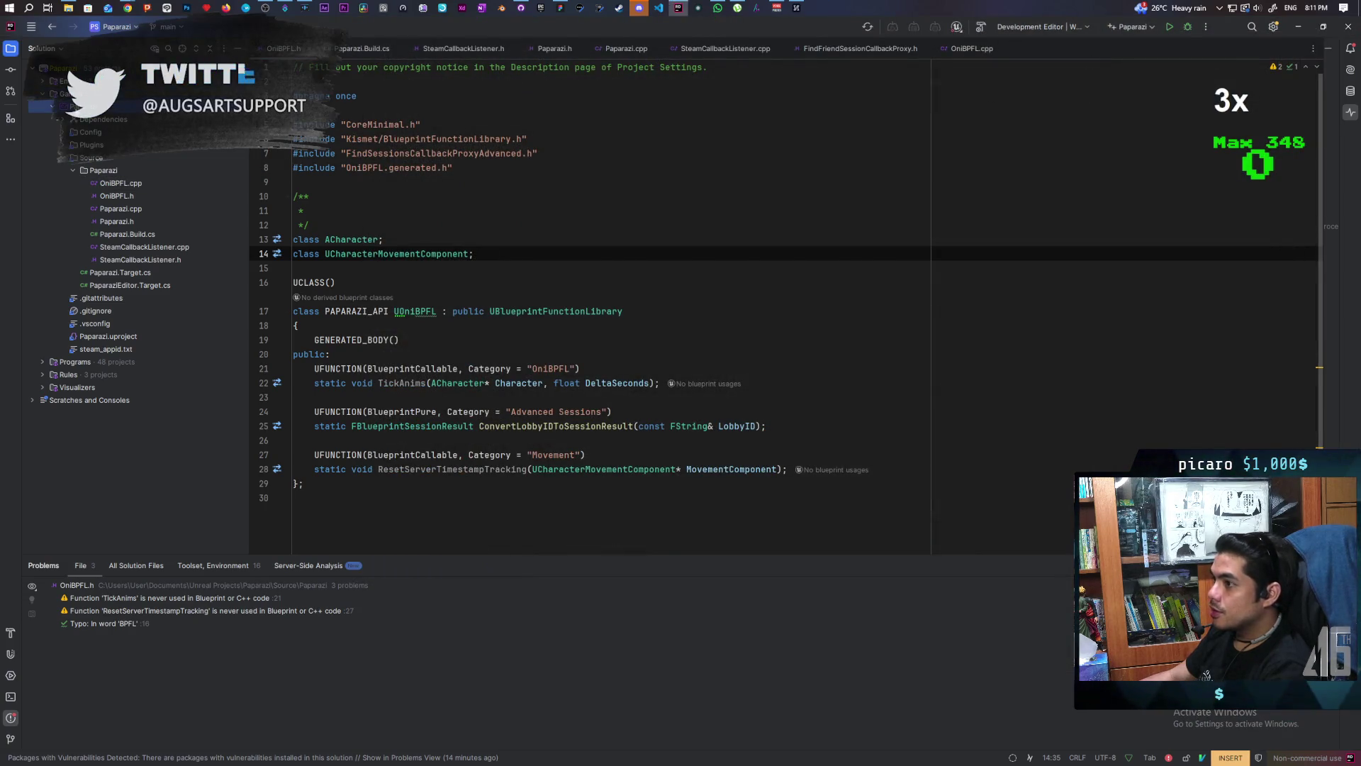
Step: Build the Paparazi project and enlarge the build output showing the Live Coding failure
right_click(77, 107)
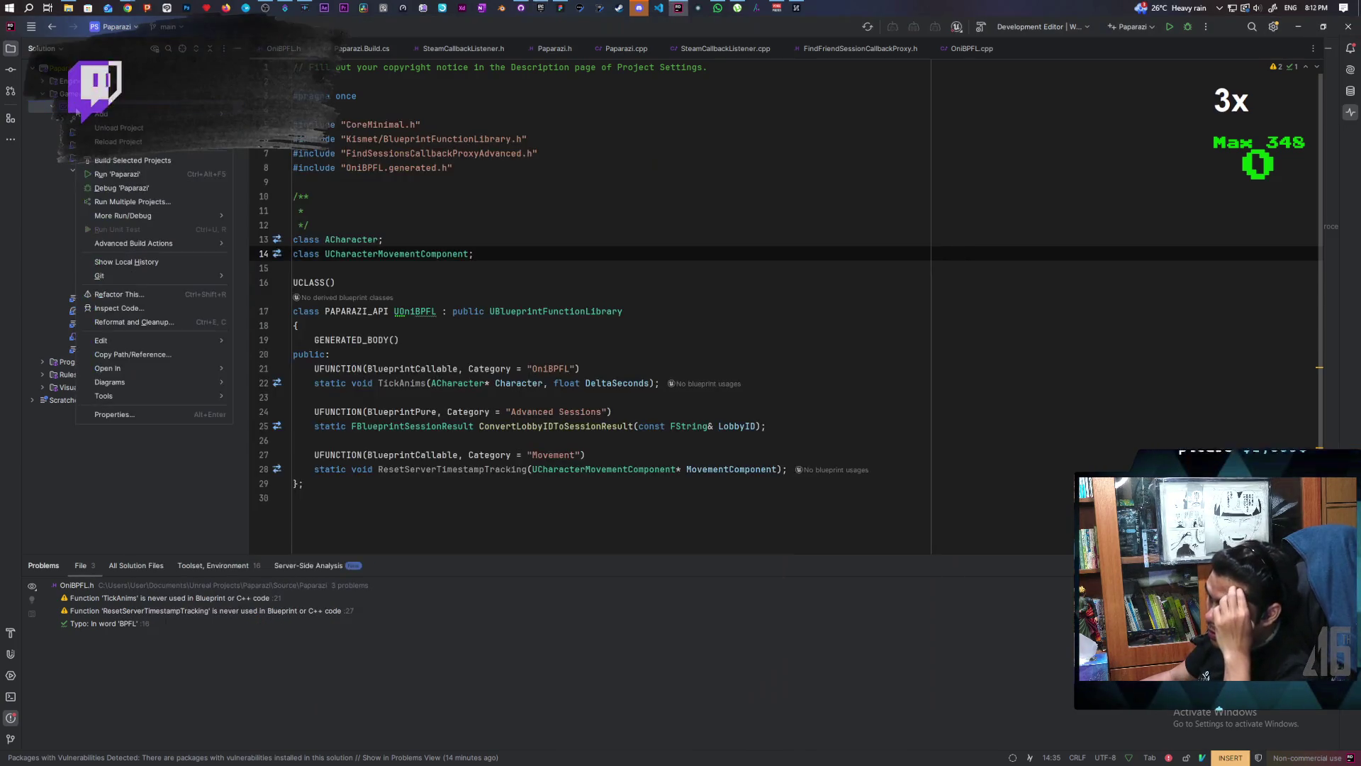
mouse_move(124, 216)
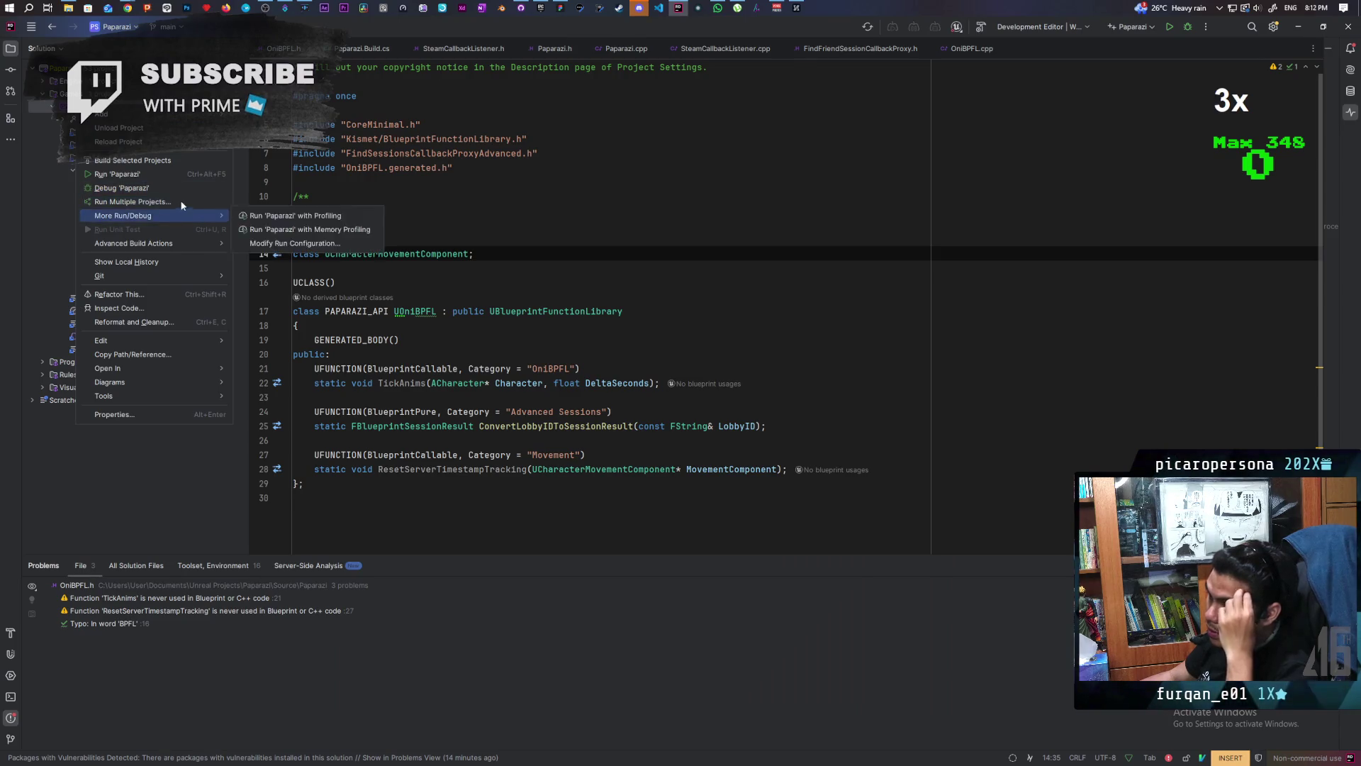
left_click(177, 160)
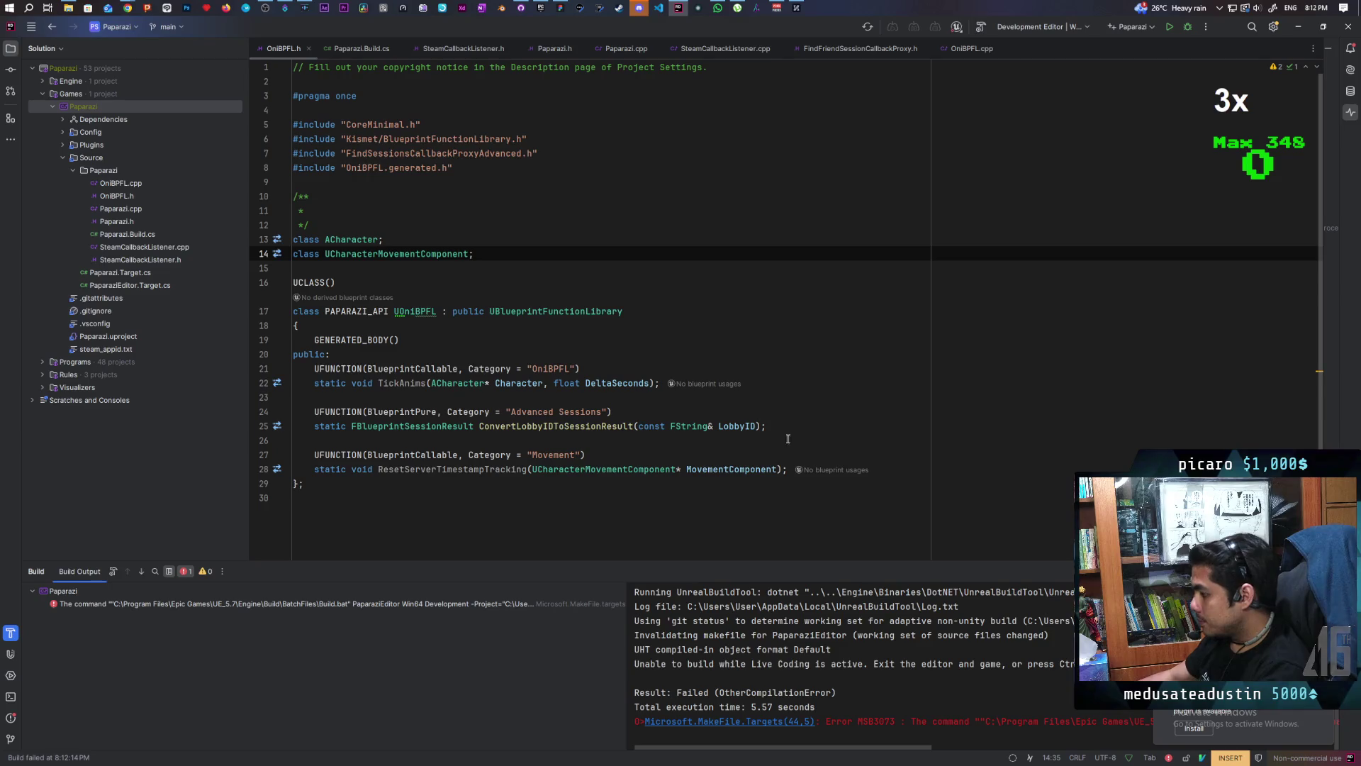
left_click_drag(764, 565, 775, 390)
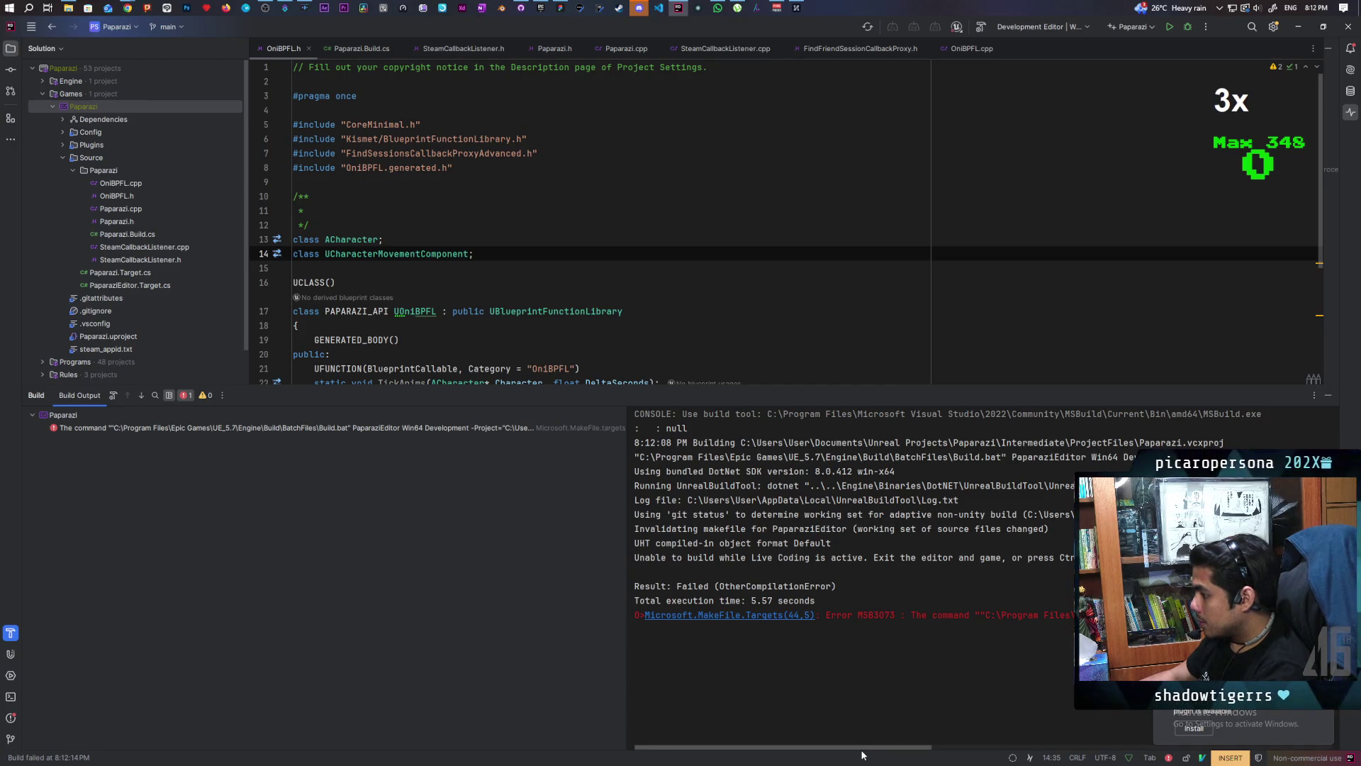
left_click_drag(864, 748, 1286, 730)
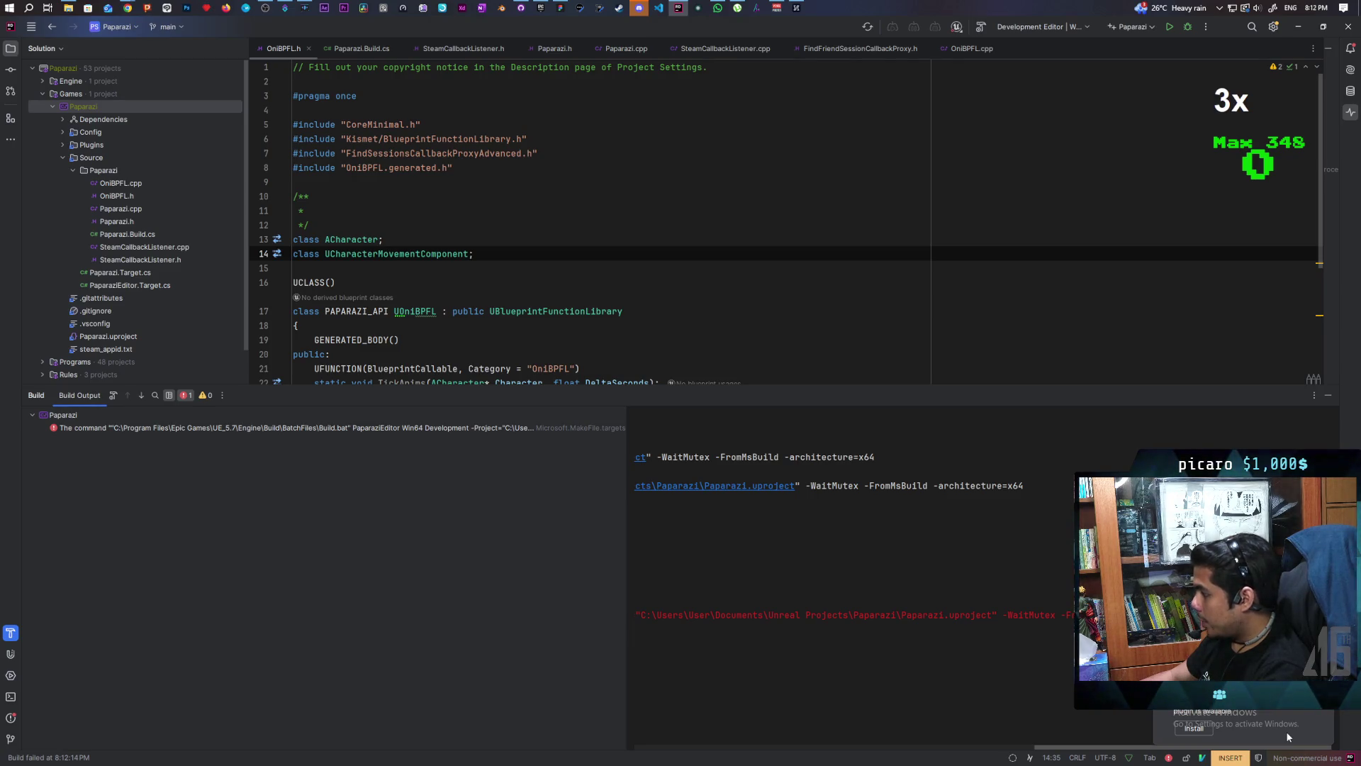
scroll(1188, 728, "left", 3)
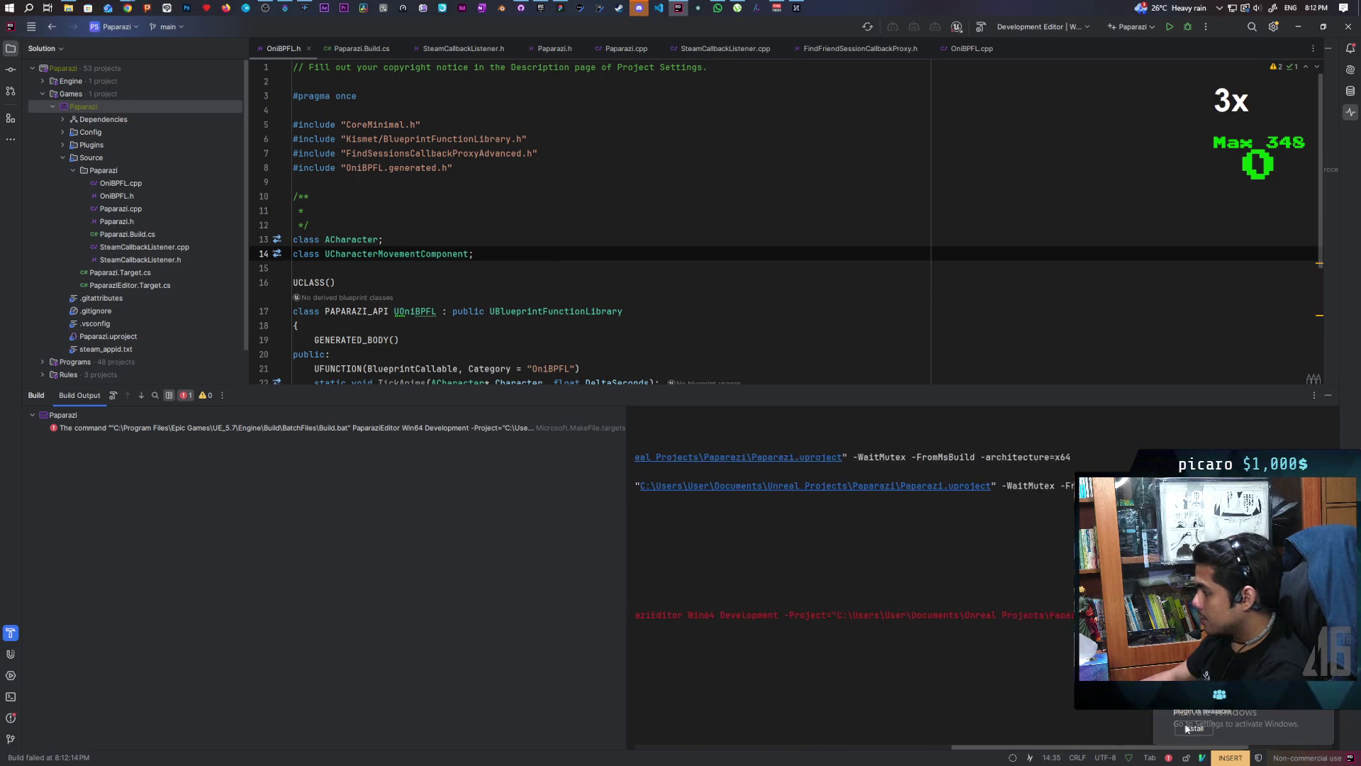
scroll(813, 719, "left", 5)
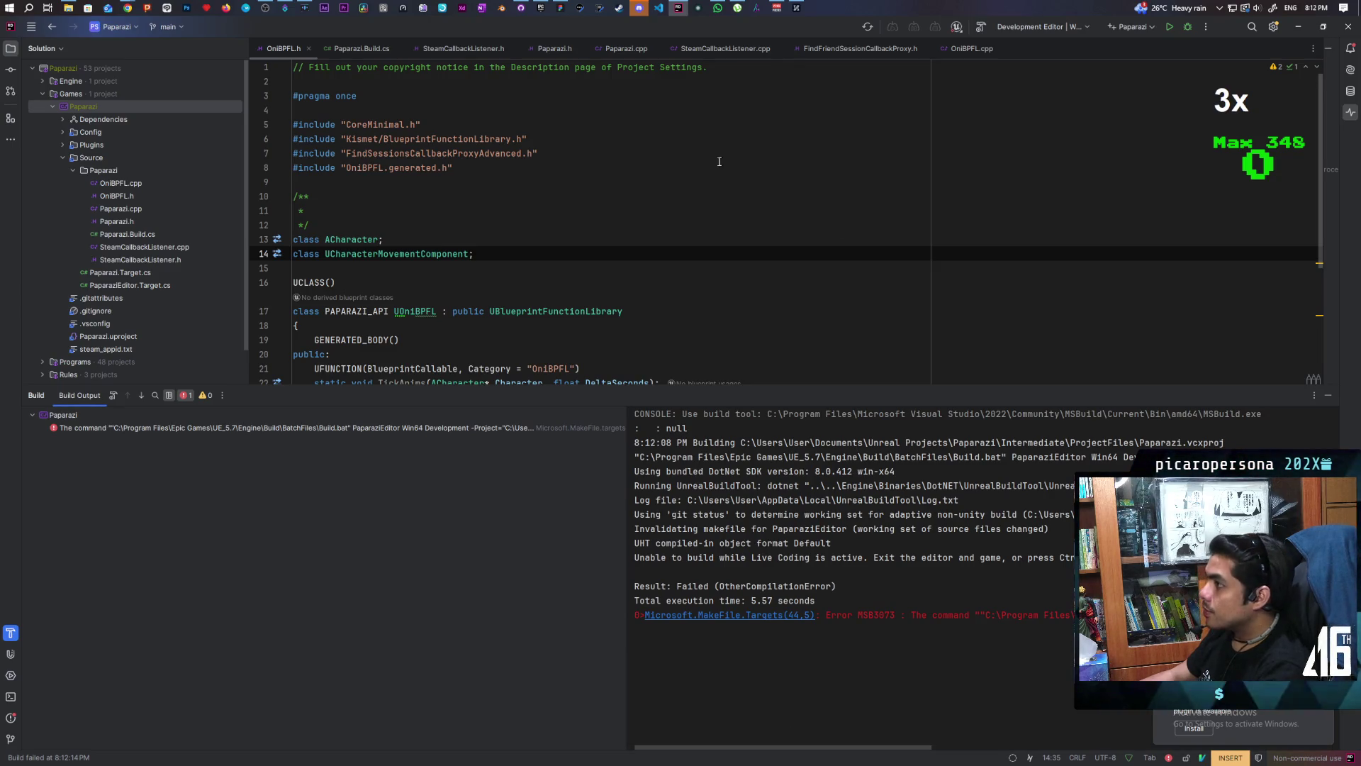
key("super")
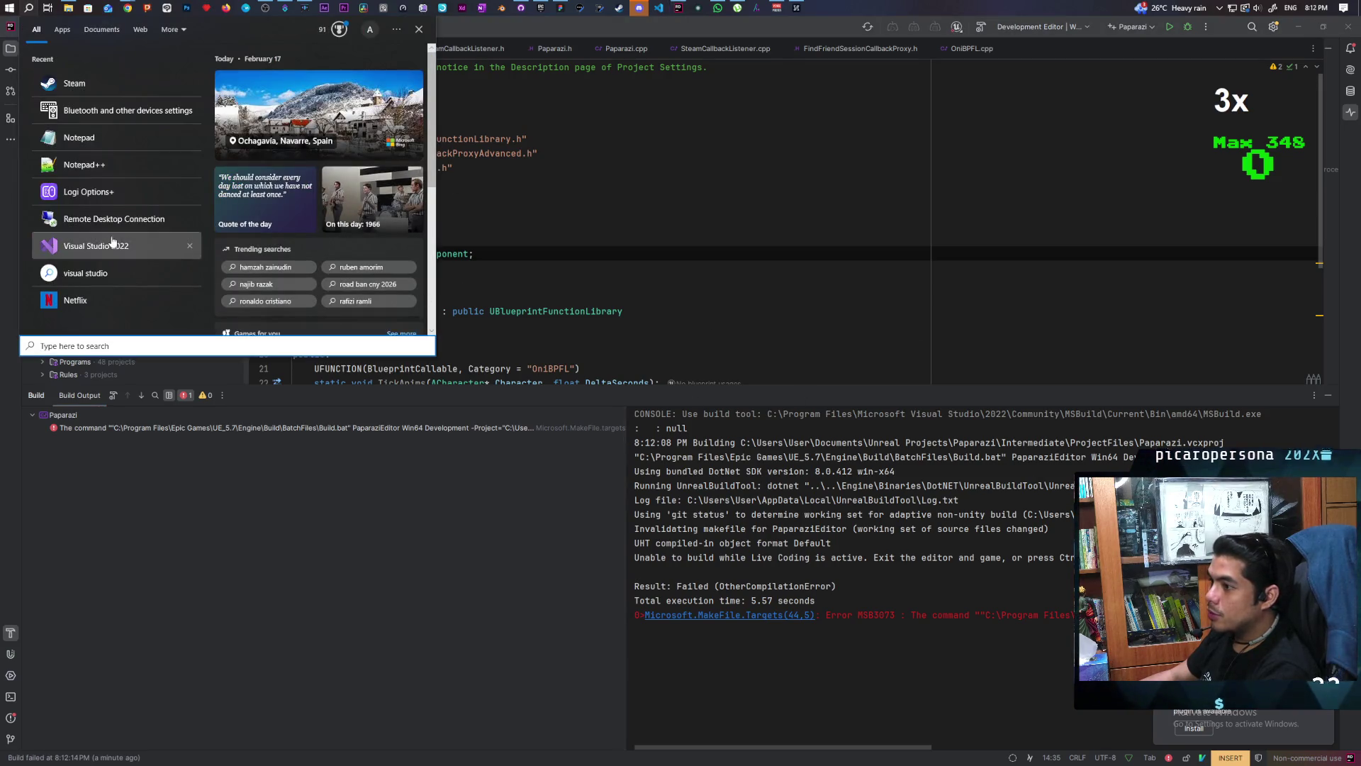
Step: Launch Visual Studio 2022 from the Recent list and reopen the Paparazi project actions
left_click(111, 239)
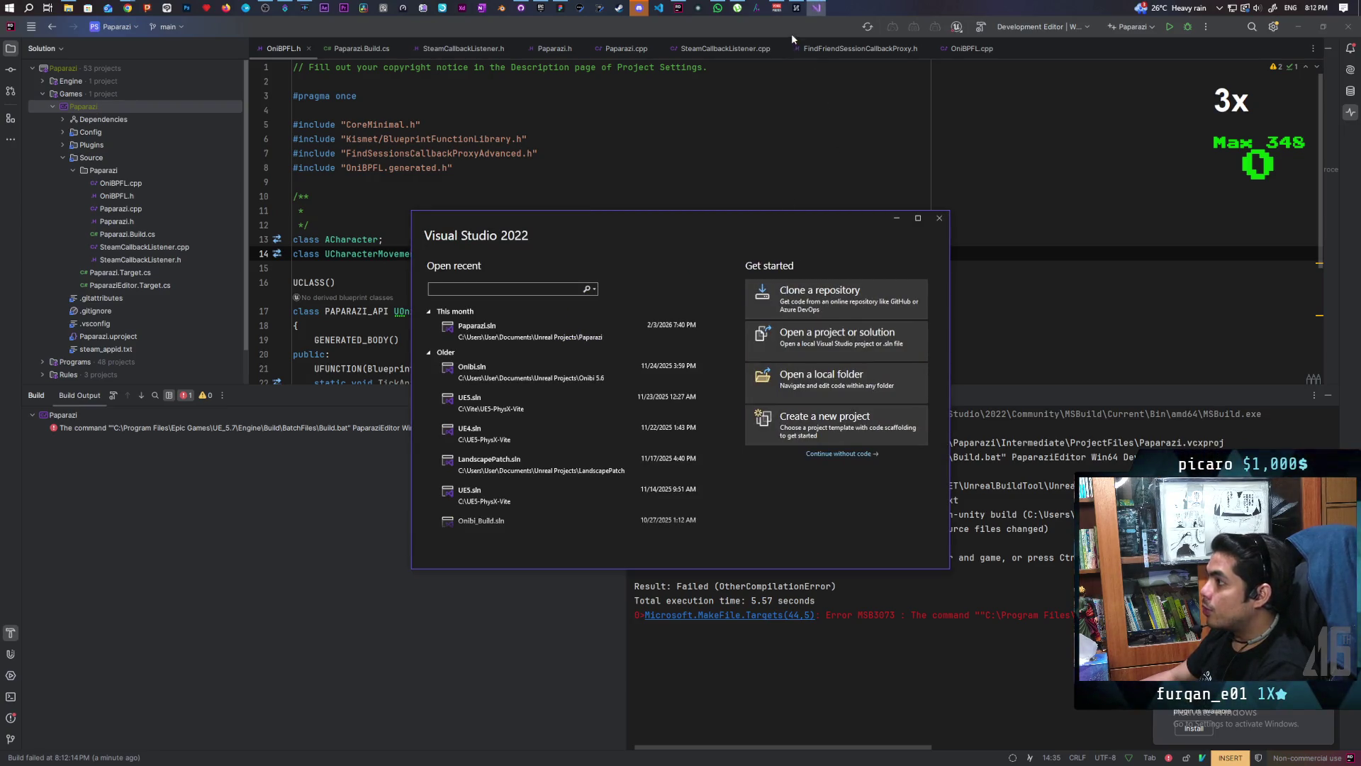
right_click(74, 113)
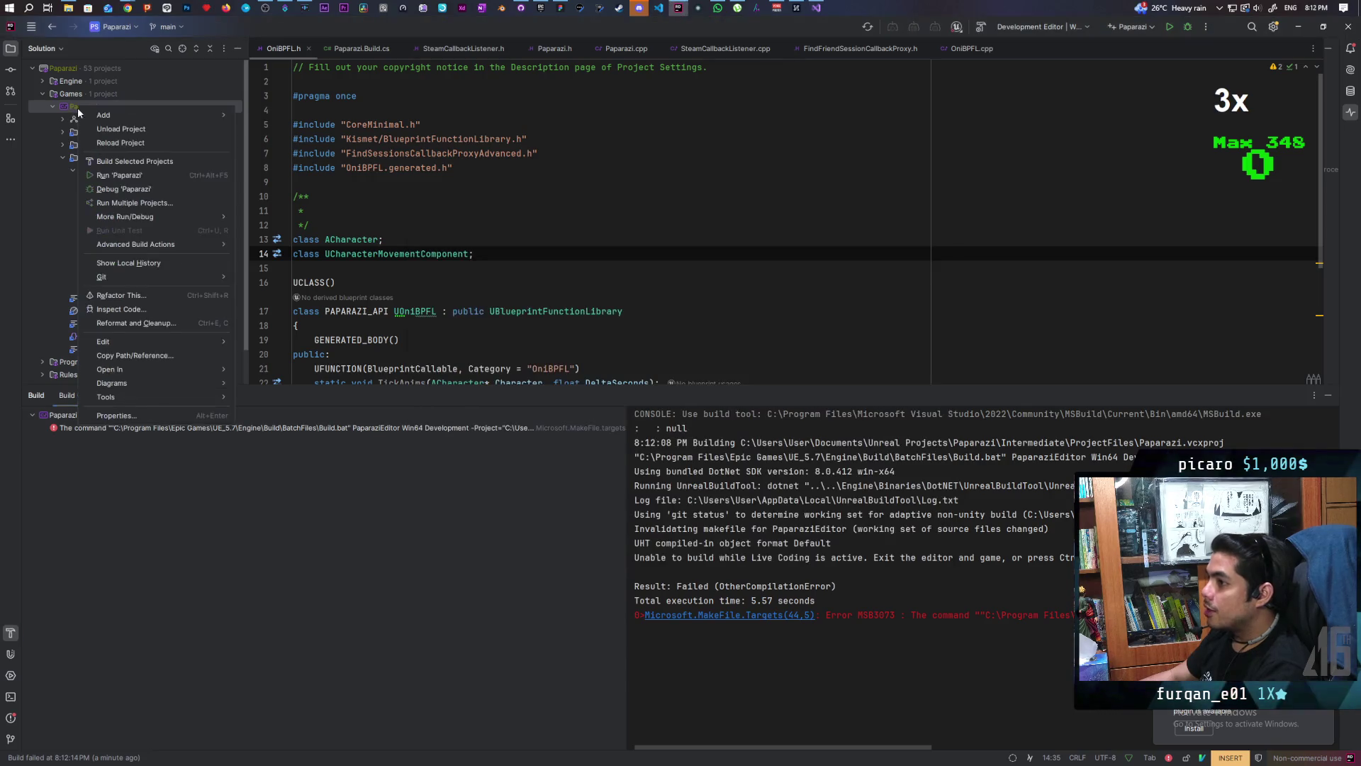
Step: Rebuild Paparazi successfully, then dismiss the Visual Studio start window
left_click(135, 161)
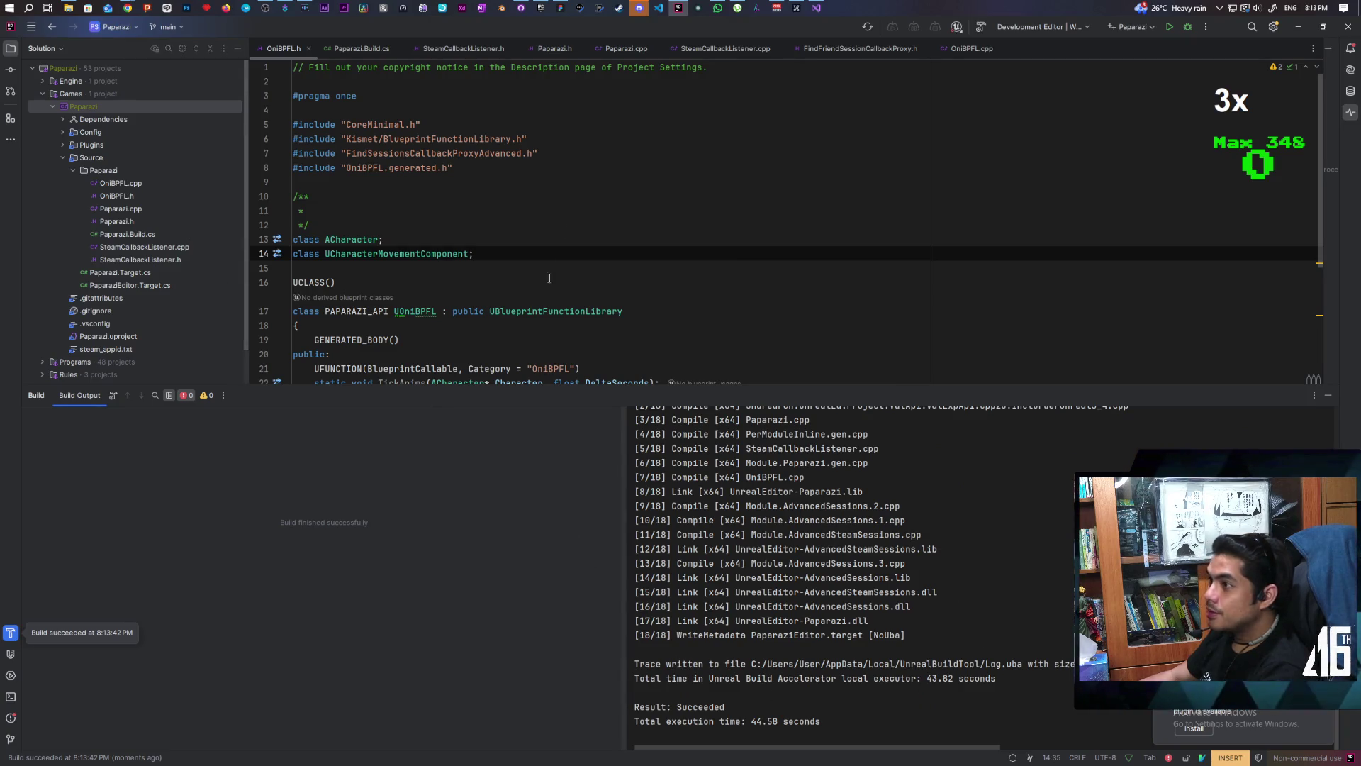
left_click(815, 7)
left_click(938, 218)
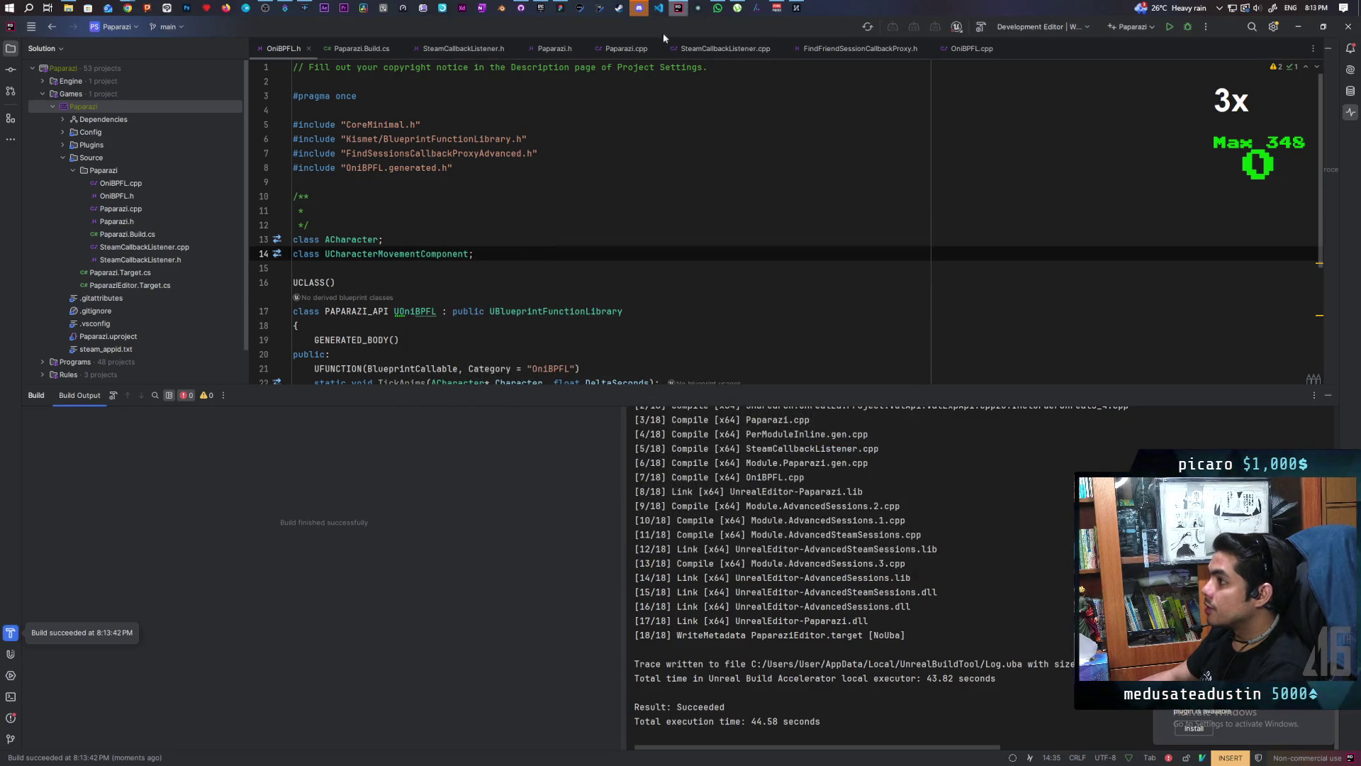
Step: Launch the Paparazi project from the Epic Games Launcher library
left_click(541, 9)
scroll(623, 464, "down", 3)
scroll(533, 333, "down", 3)
scroll(538, 355, "down", 3)
scroll(539, 356, "down", 2)
double_click(507, 458)
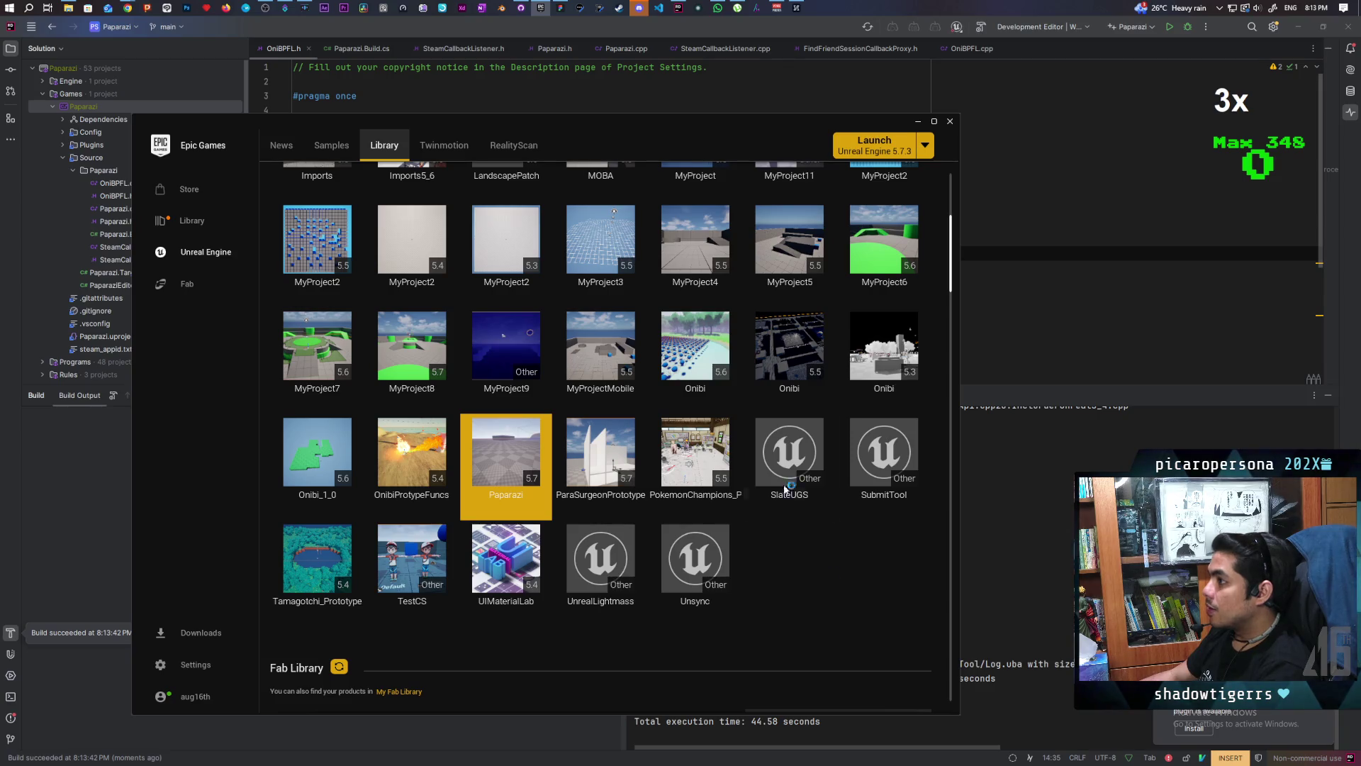
left_click(522, 7)
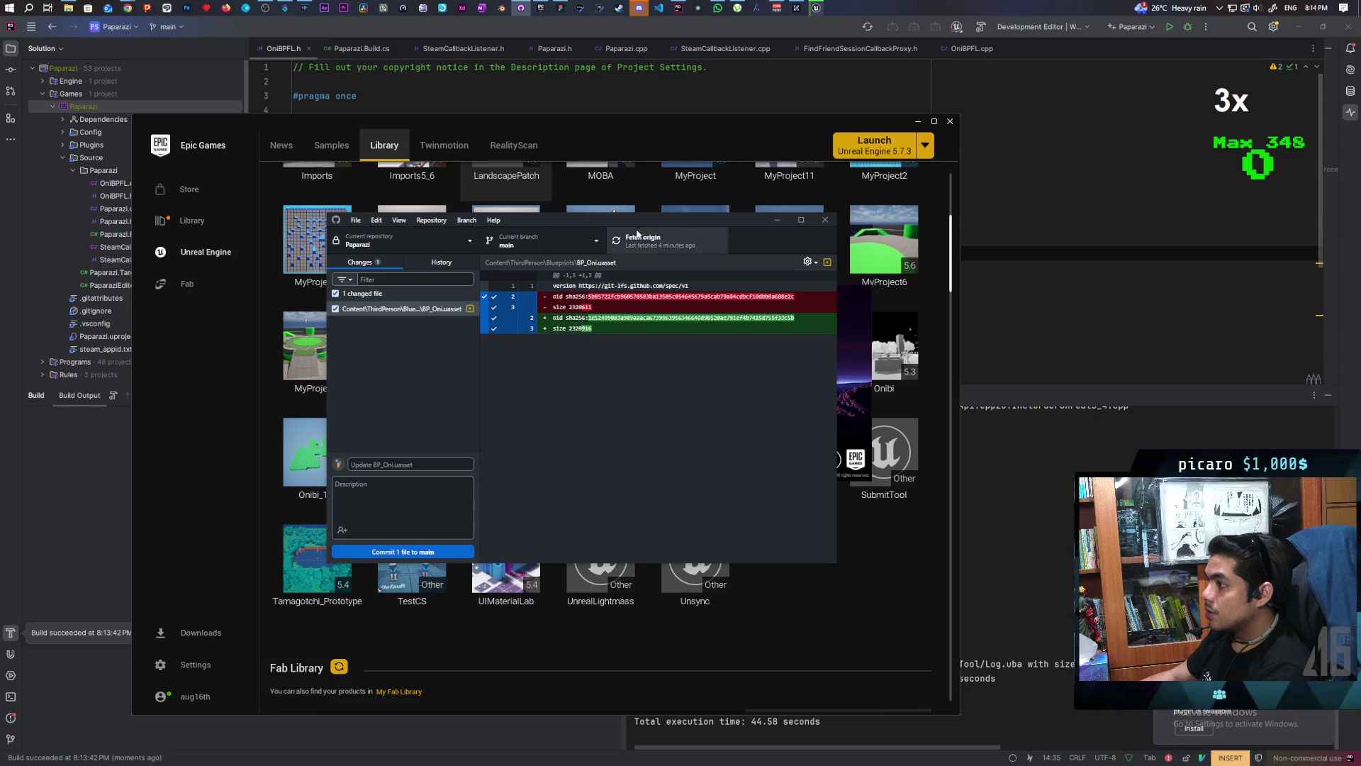
Step: Move the GitHub Desktop window left and open Unreal's Content Drawer
left_click_drag(659, 221, 407, 192)
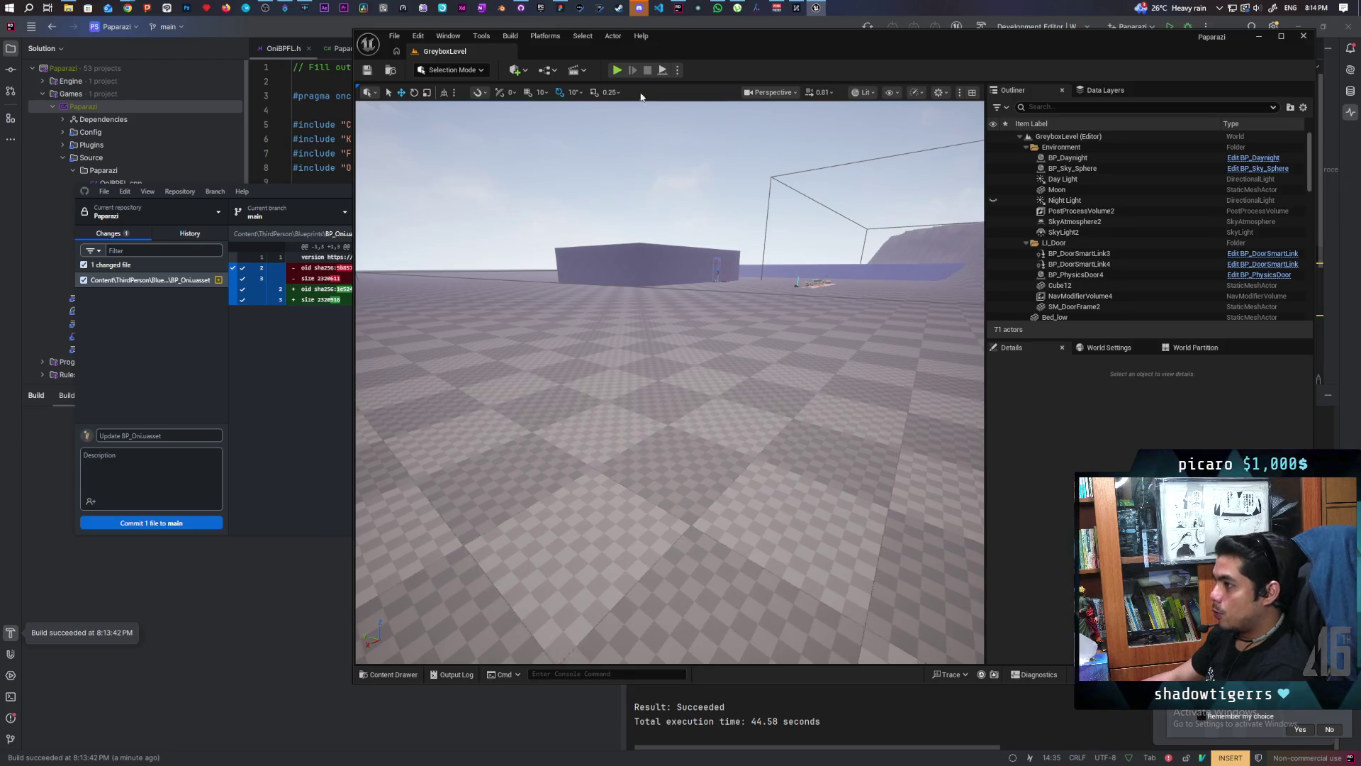
left_click(392, 677)
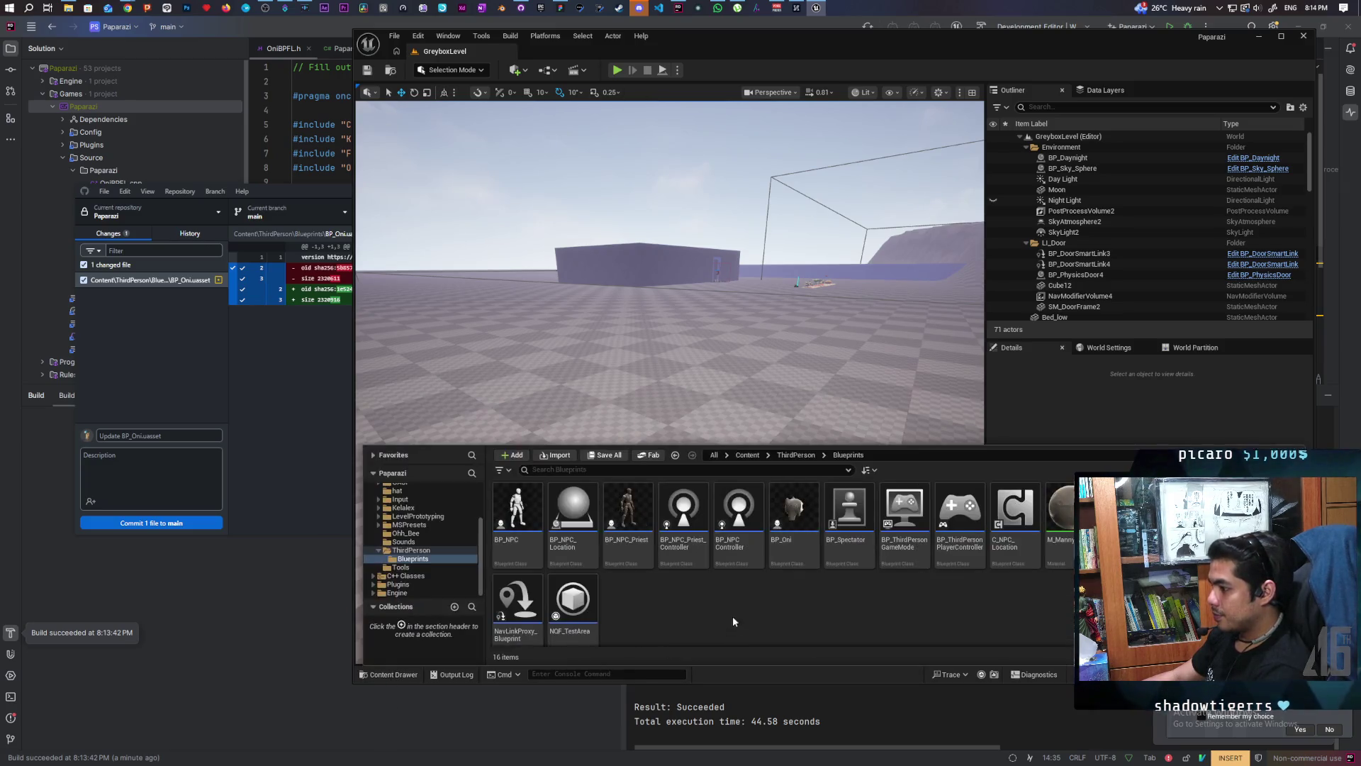
Step: Open BP_Oni from ThirdPerson > Blueprints in the blueprint editor
left_click(789, 508)
double_click(784, 513)
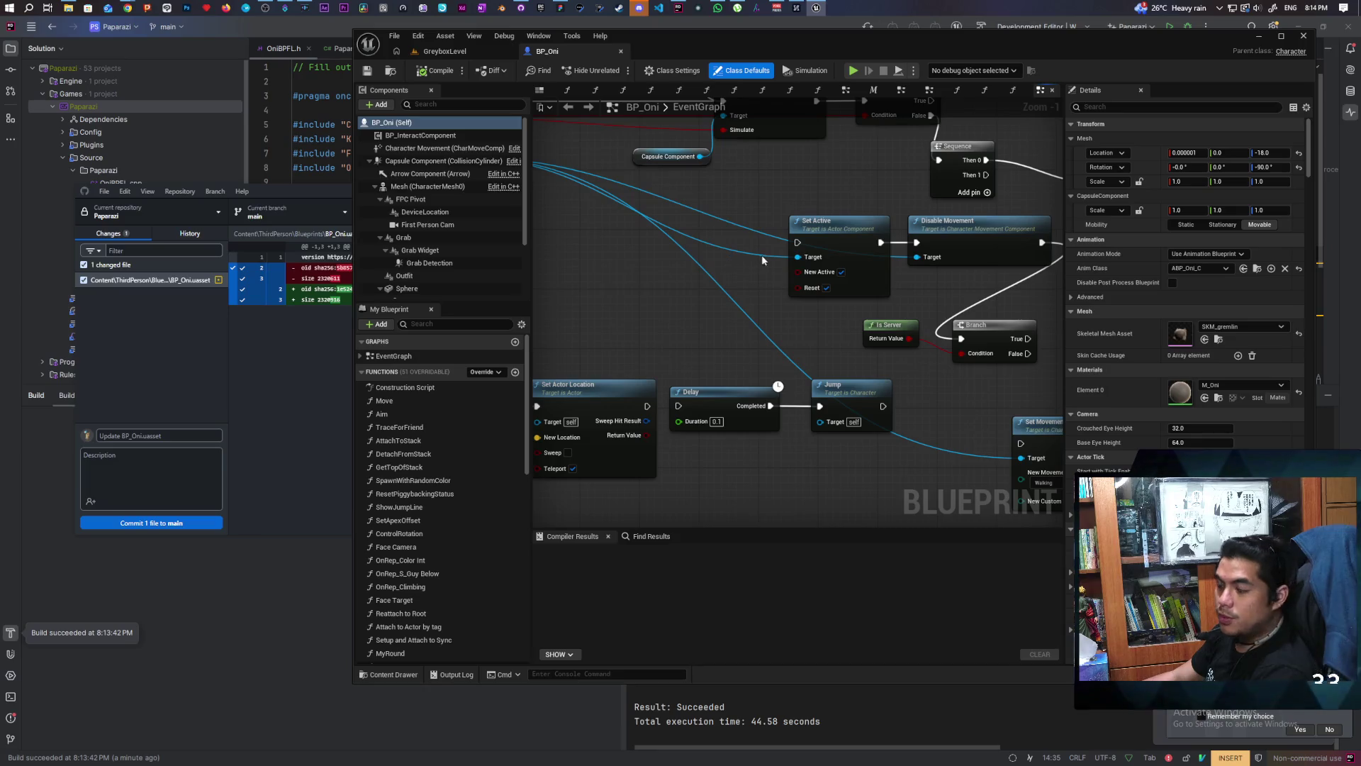
scroll(691, 321, "down", 2)
scroll(688, 323, "down", 2)
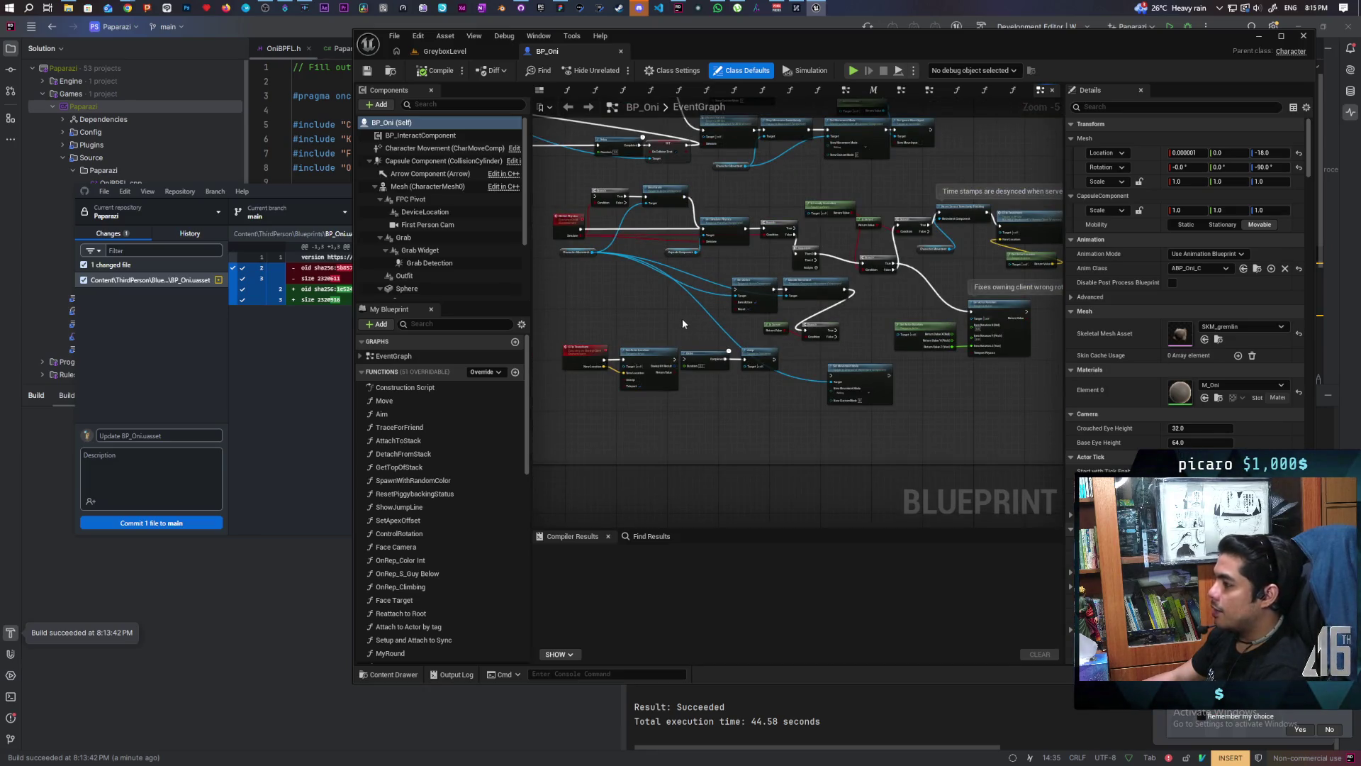
scroll(672, 315, "up", 2)
scroll(923, 362, "up", 2)
Step: Nudge the Branch node up and Is Locally Controlled node down, then return to GreyboxLevel
left_click_drag(922, 361, 795, 443)
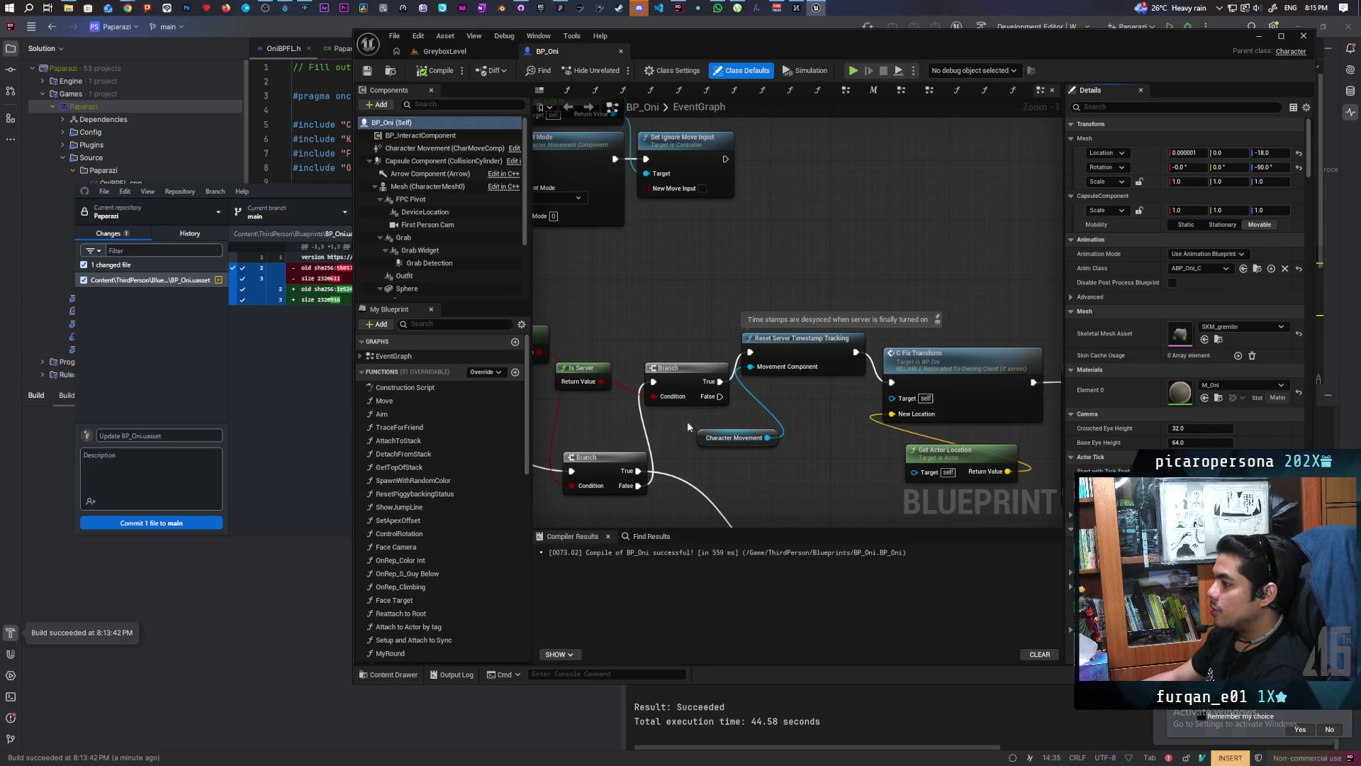
mouse_move(678, 379)
left_mouse_down()
mouse_move(668, 340)
mouse_move(660, 348)
left_mouse_up()
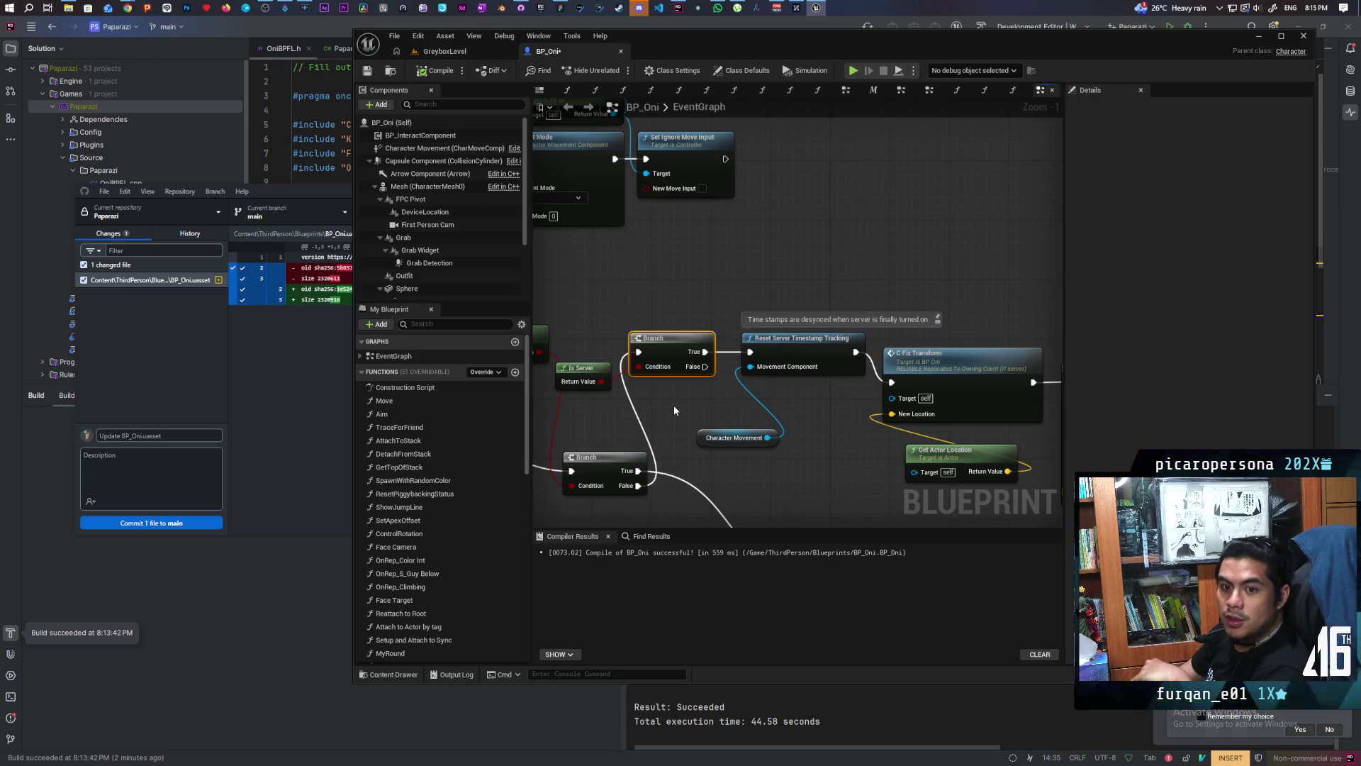
left_click_drag(673, 405, 820, 441)
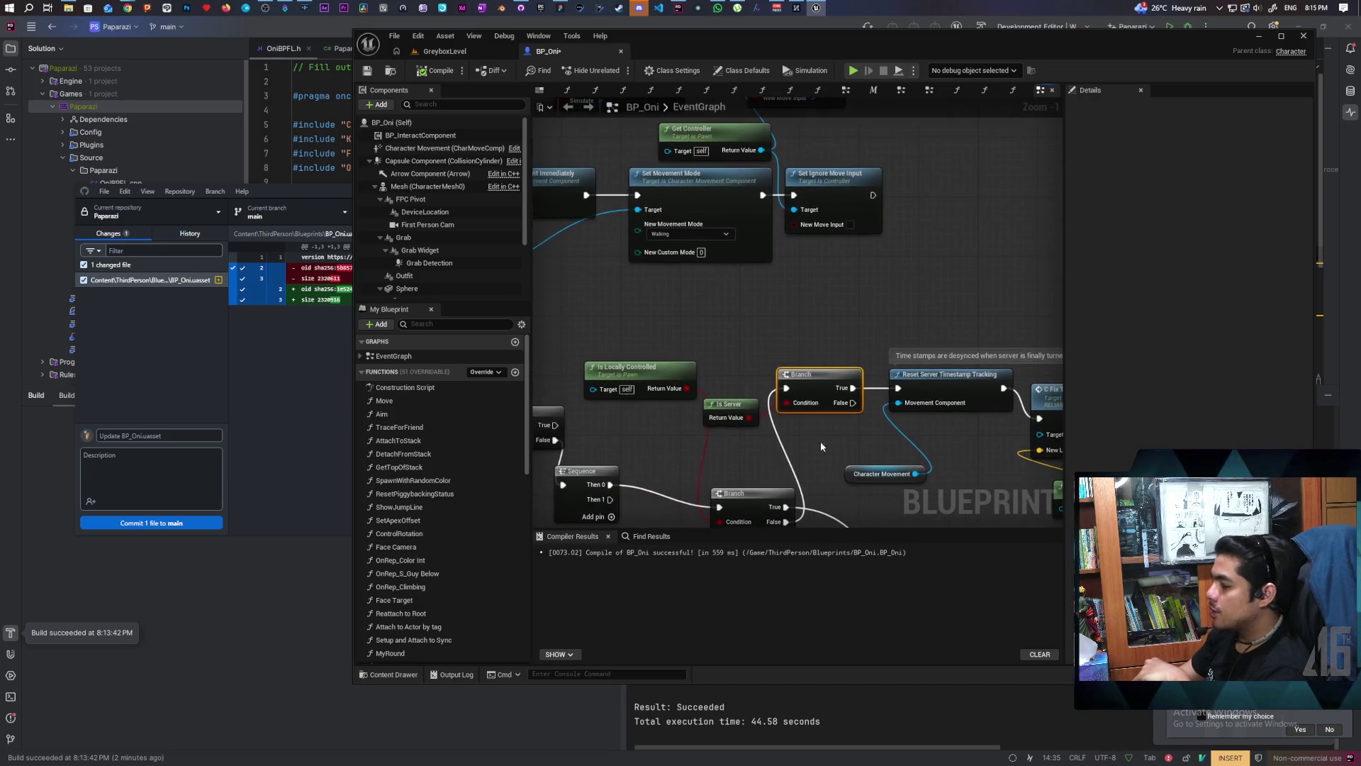
left_click_drag(645, 378, 703, 450)
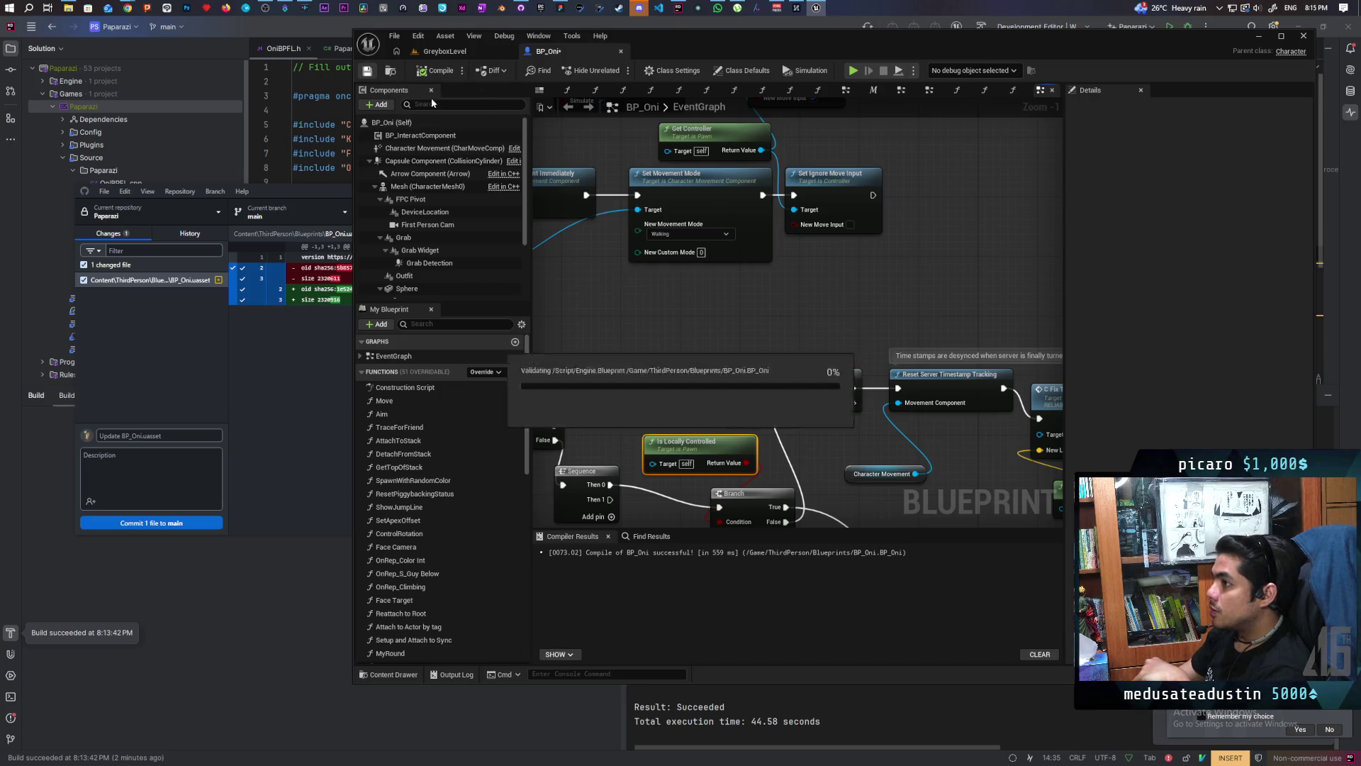
left_click(441, 52)
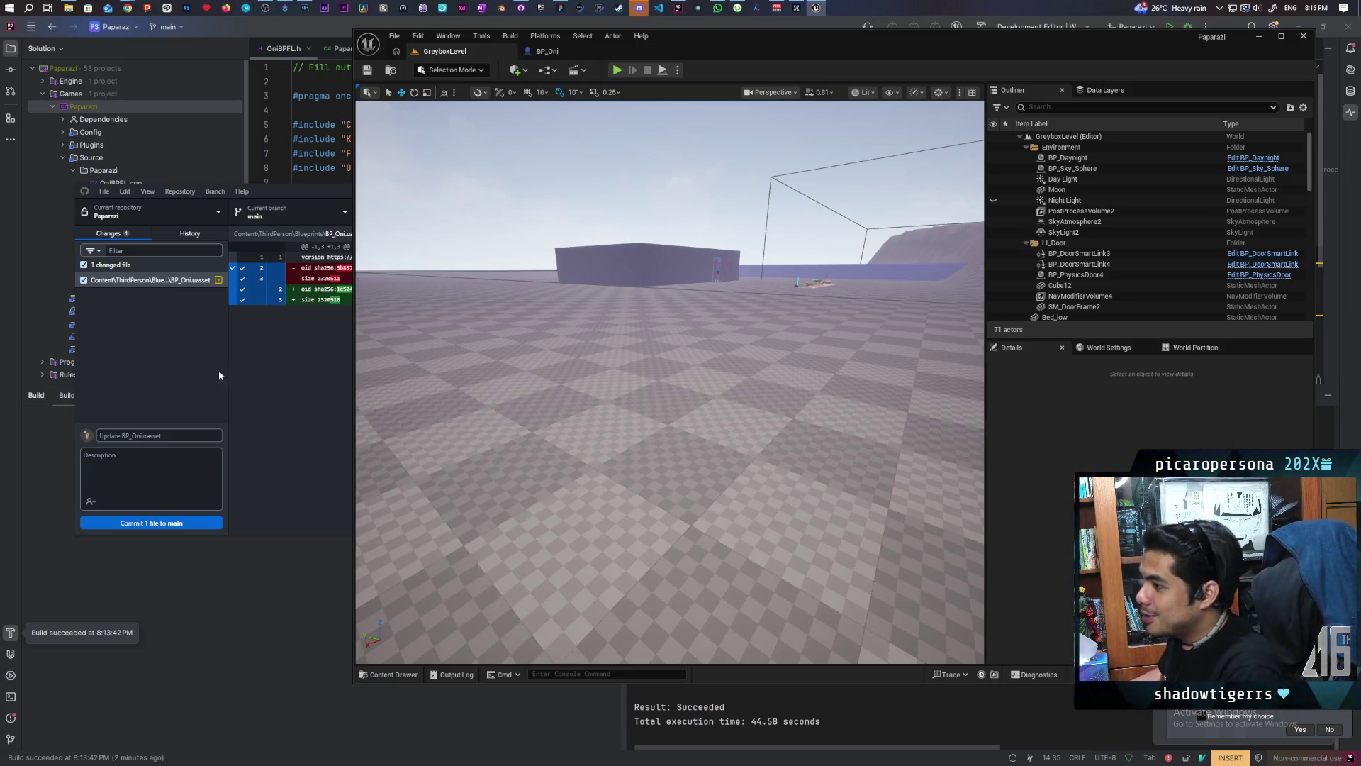
Step: Commit BP_Oni.uasset to main and push it to origin
left_click(172, 418)
left_click(170, 522)
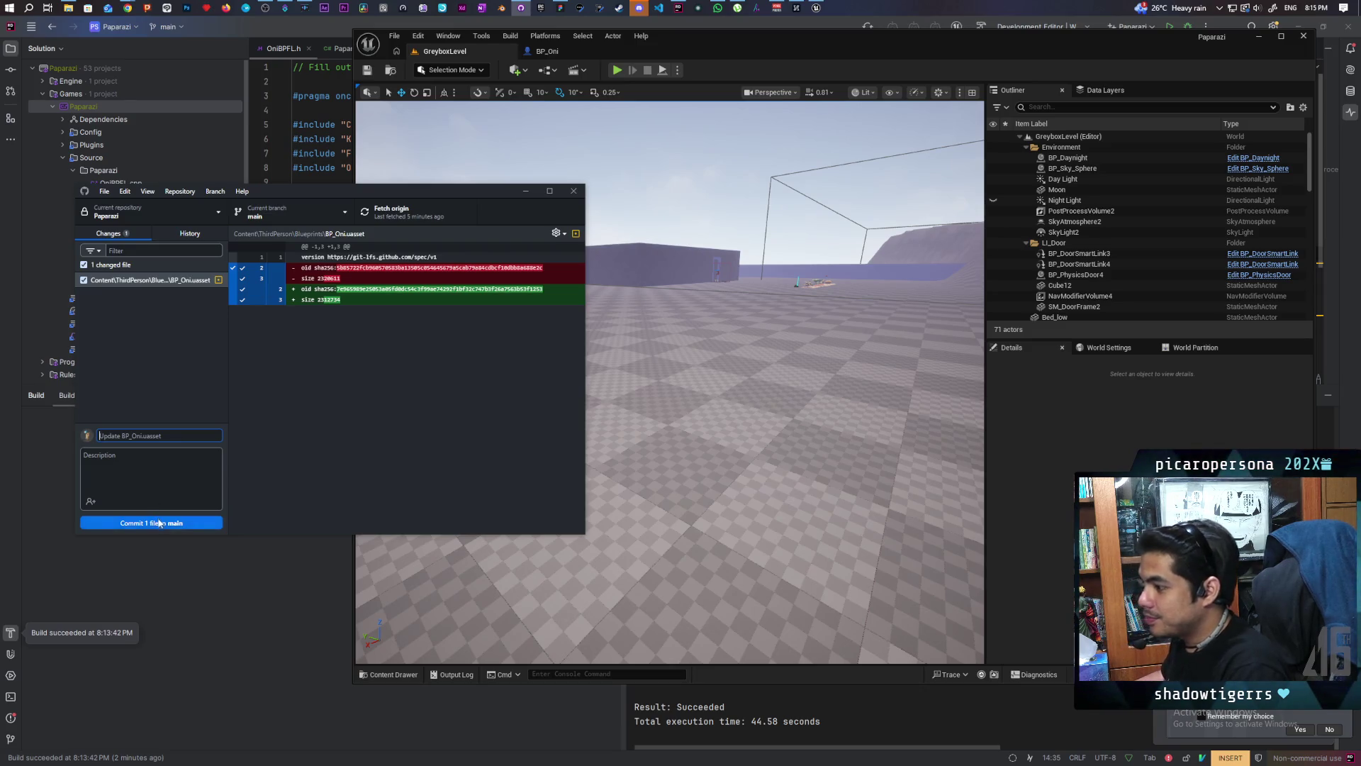
left_click(420, 217)
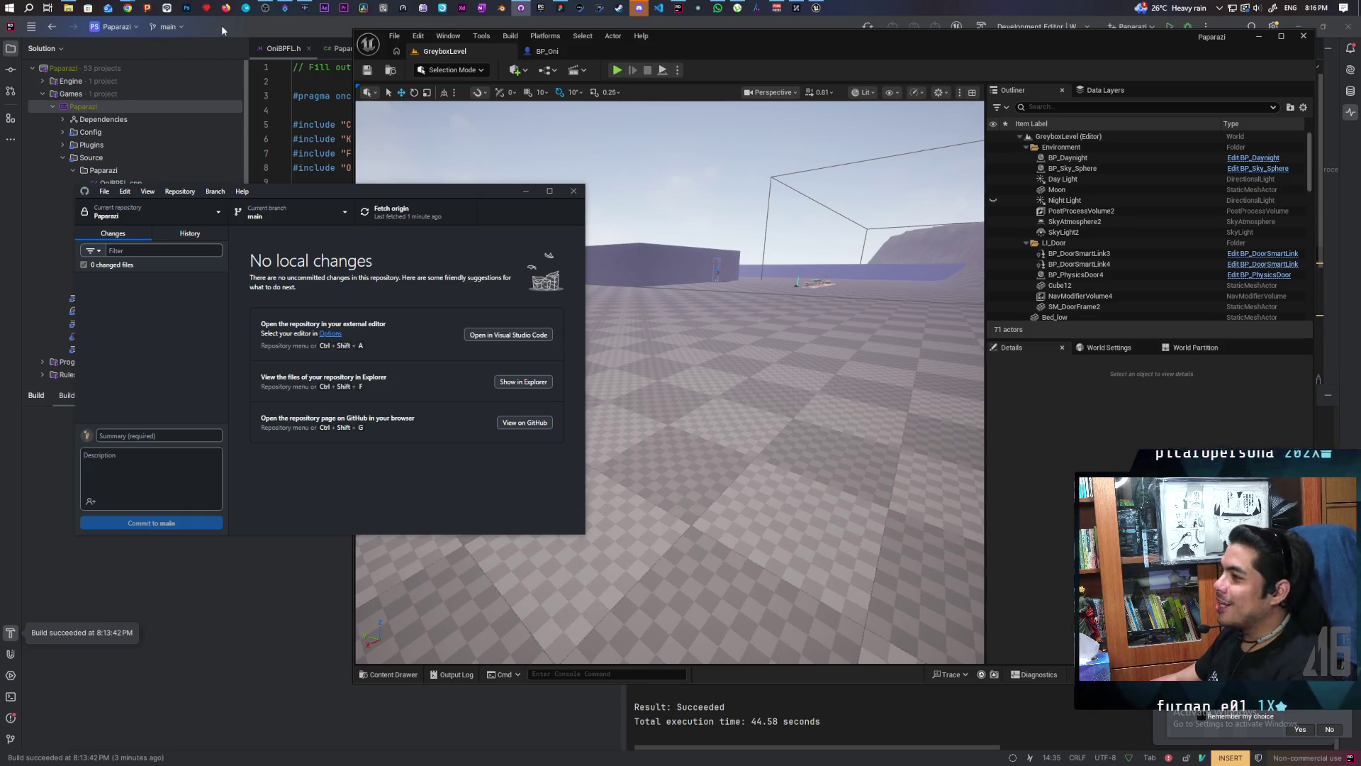
mouse_move(127, 7)
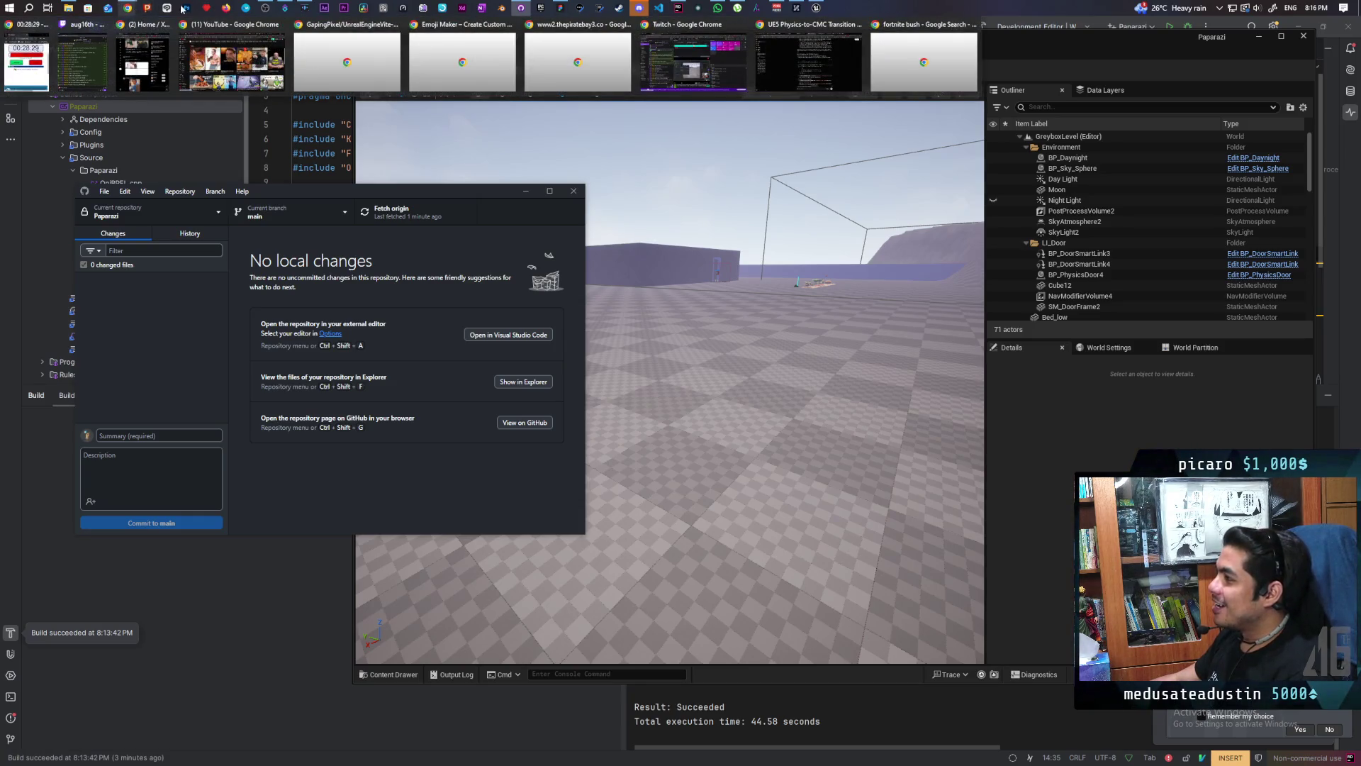
left_click(813, 64)
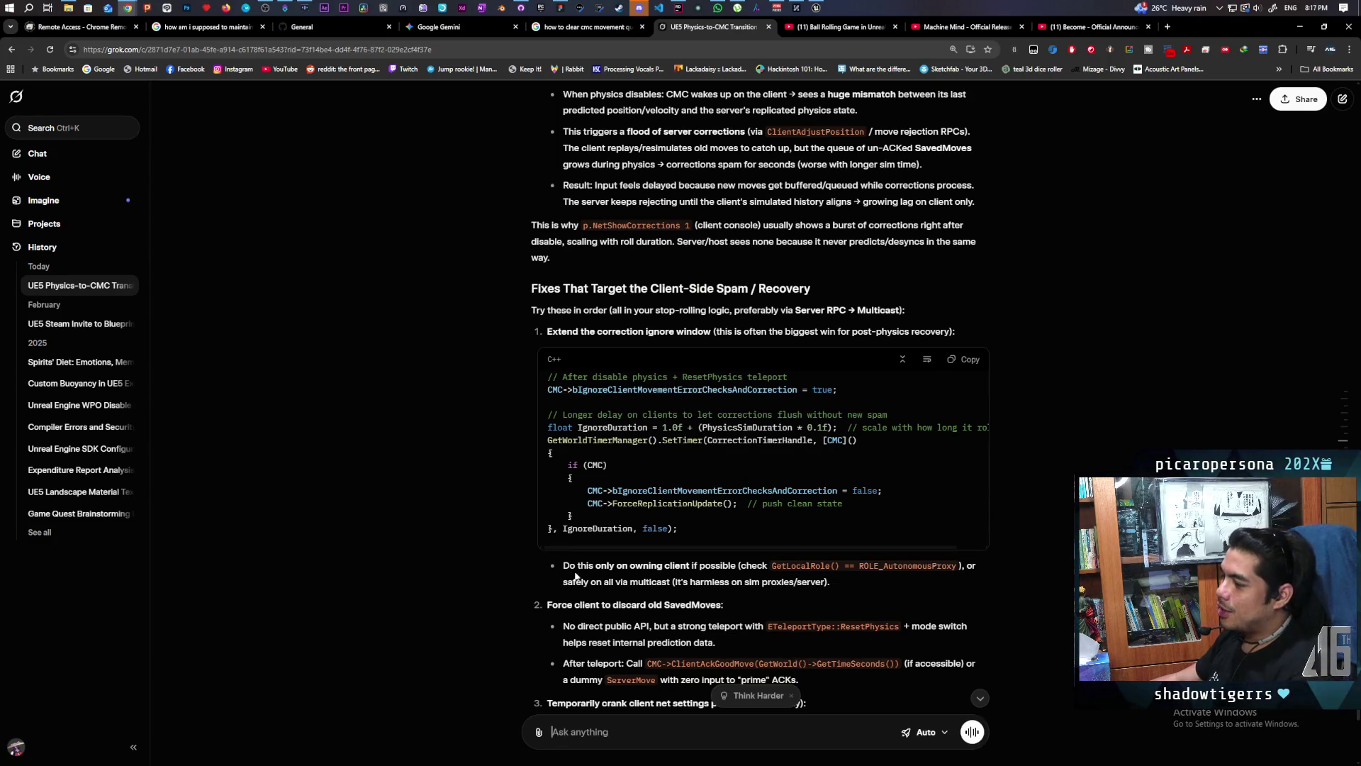
scroll(980, 333, "down", 3)
scroll(980, 333, "down", 2)
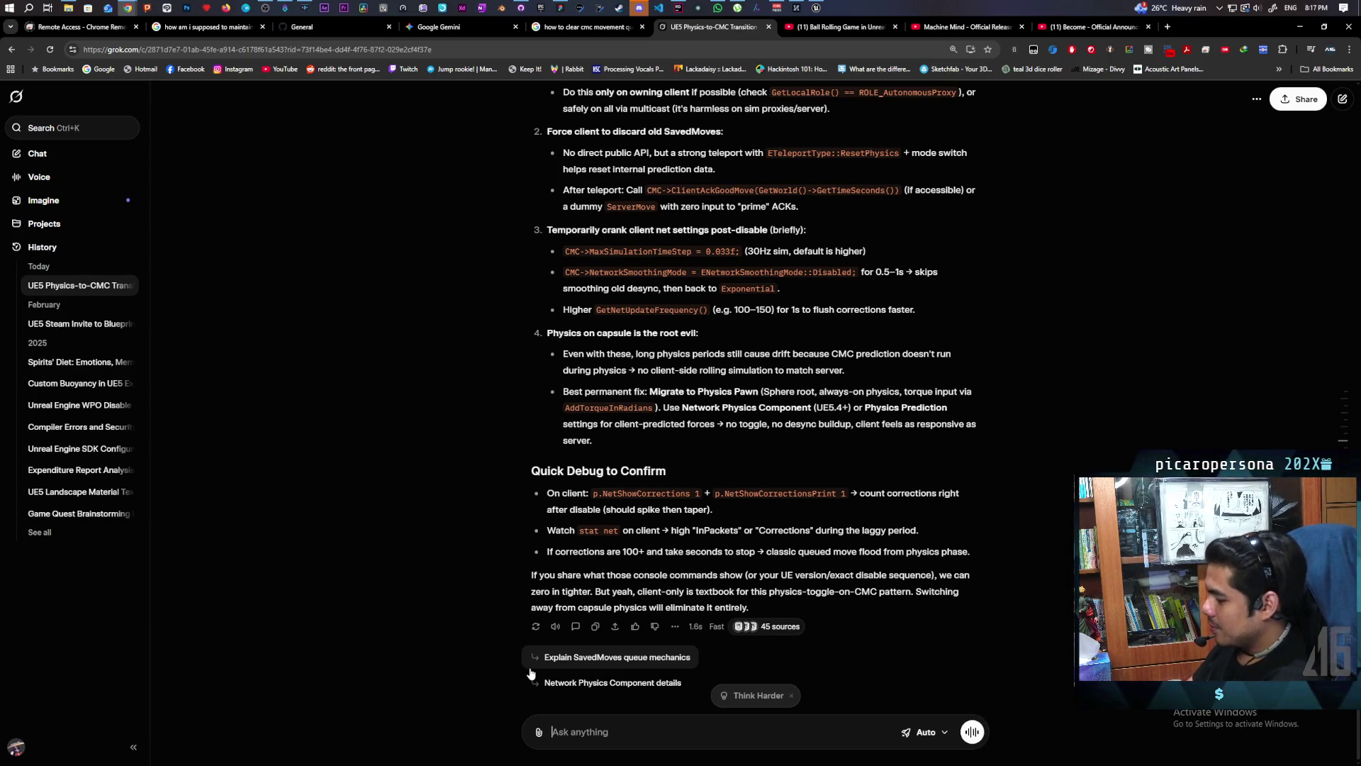
type("tur")
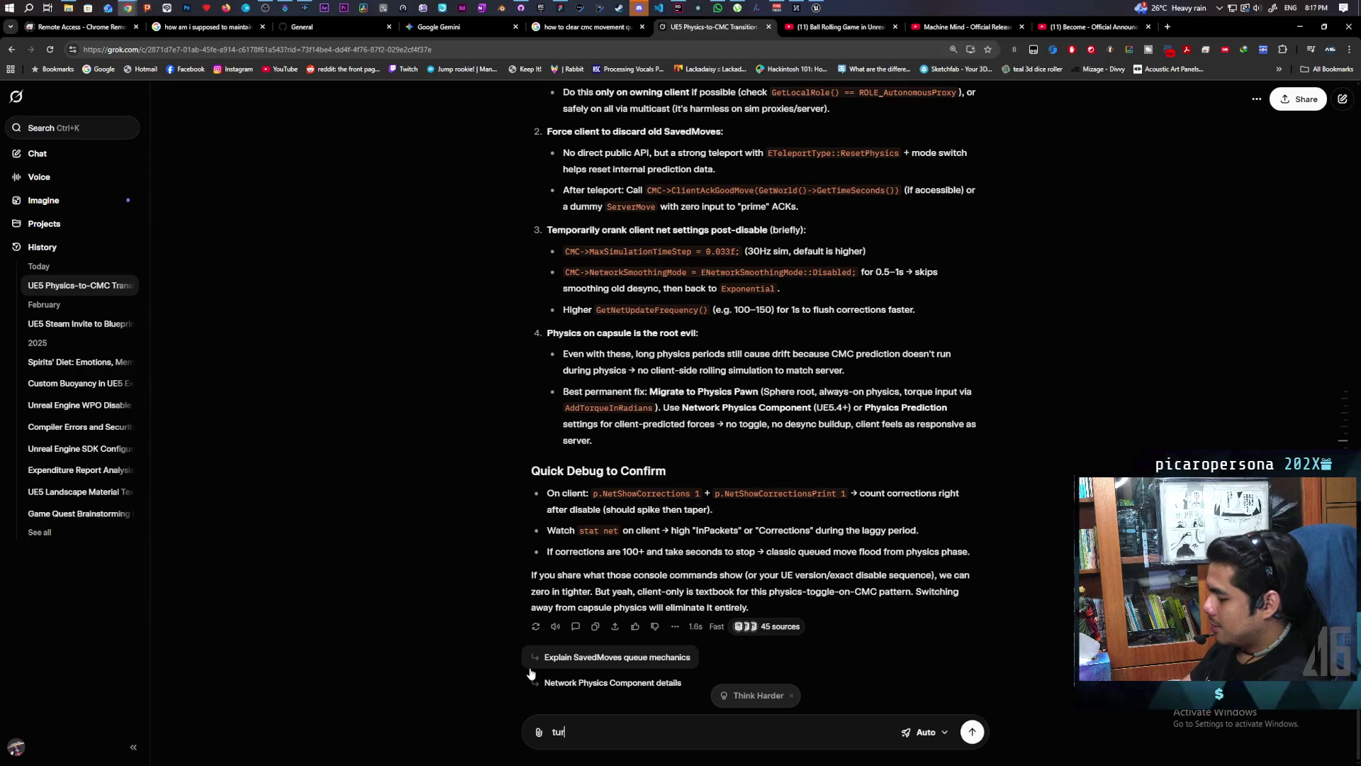
type("ns out it was a times")
type("tamp desync. ")
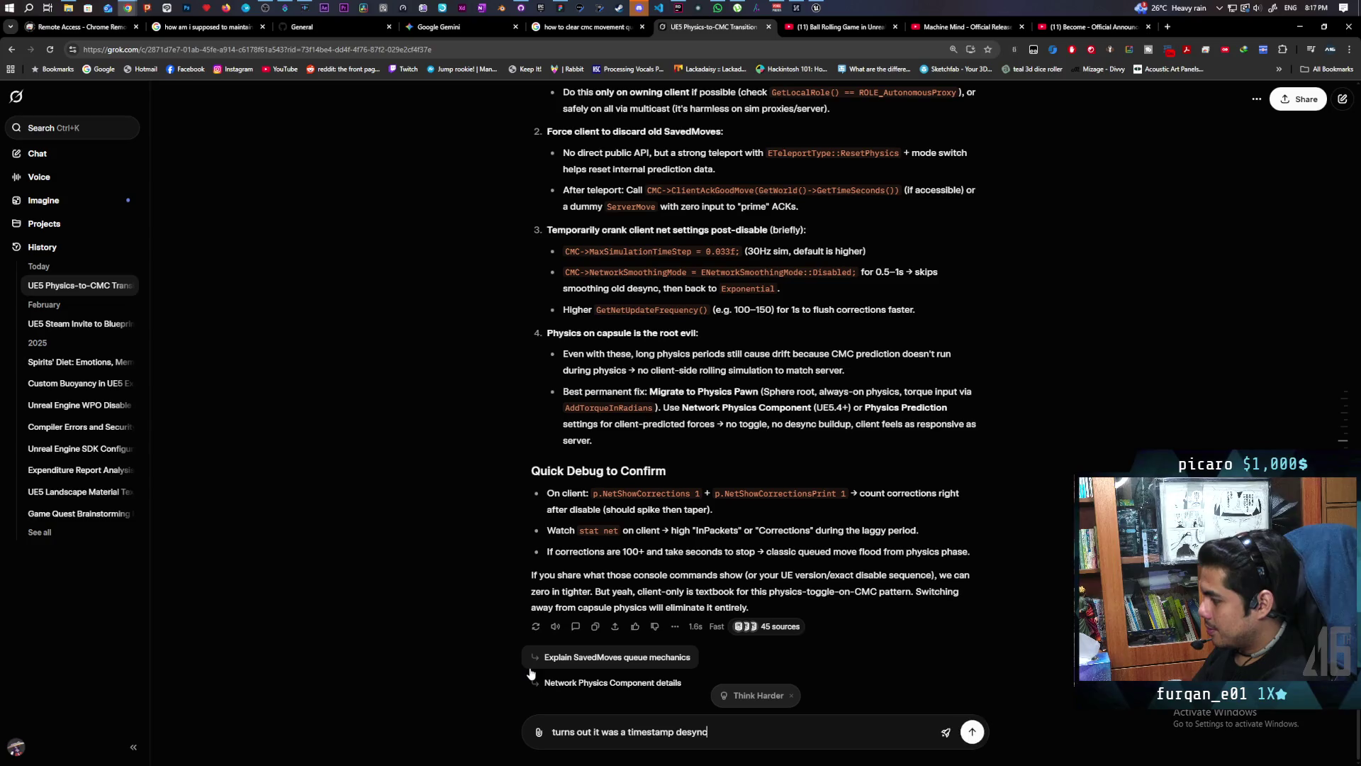
type("everything works once the timestamp is reset")
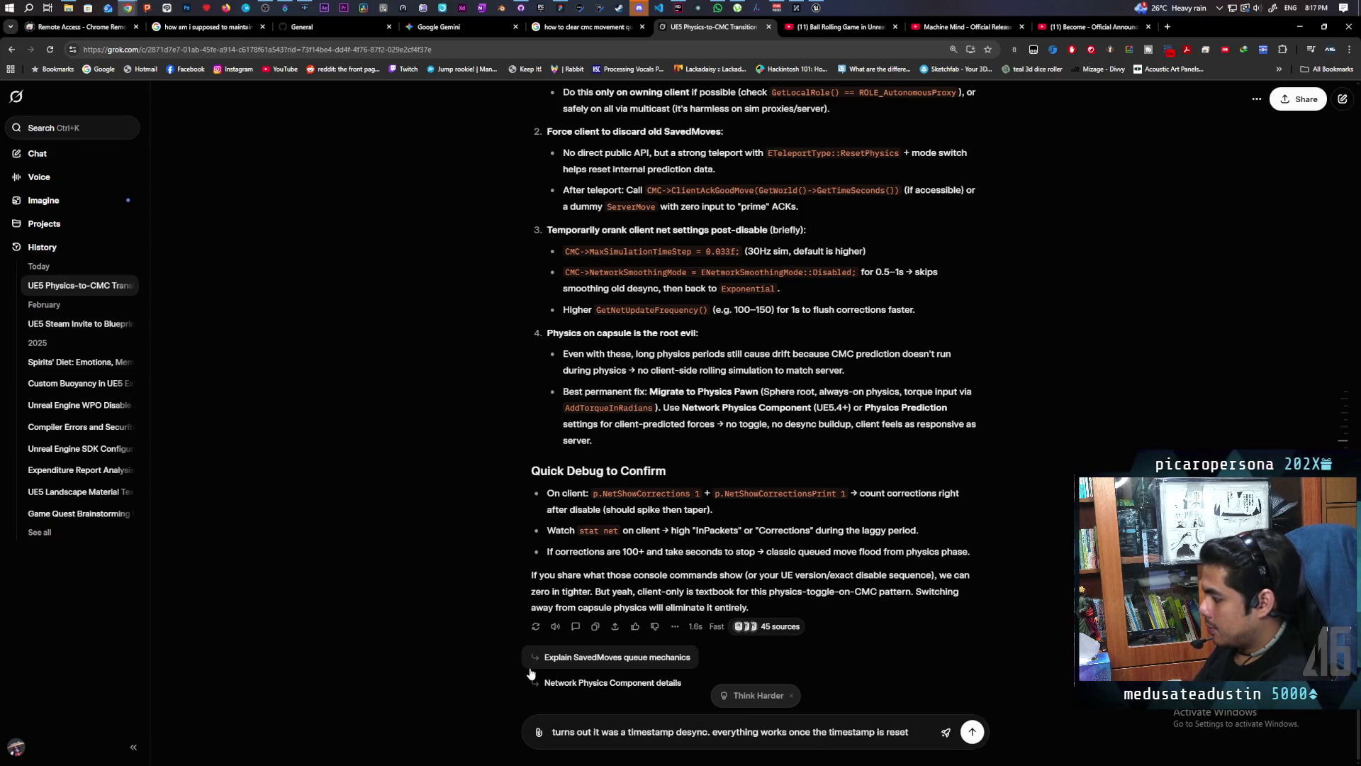
Step: Send Grok the message that resetting the timestamp fixed the desync
key("Return")
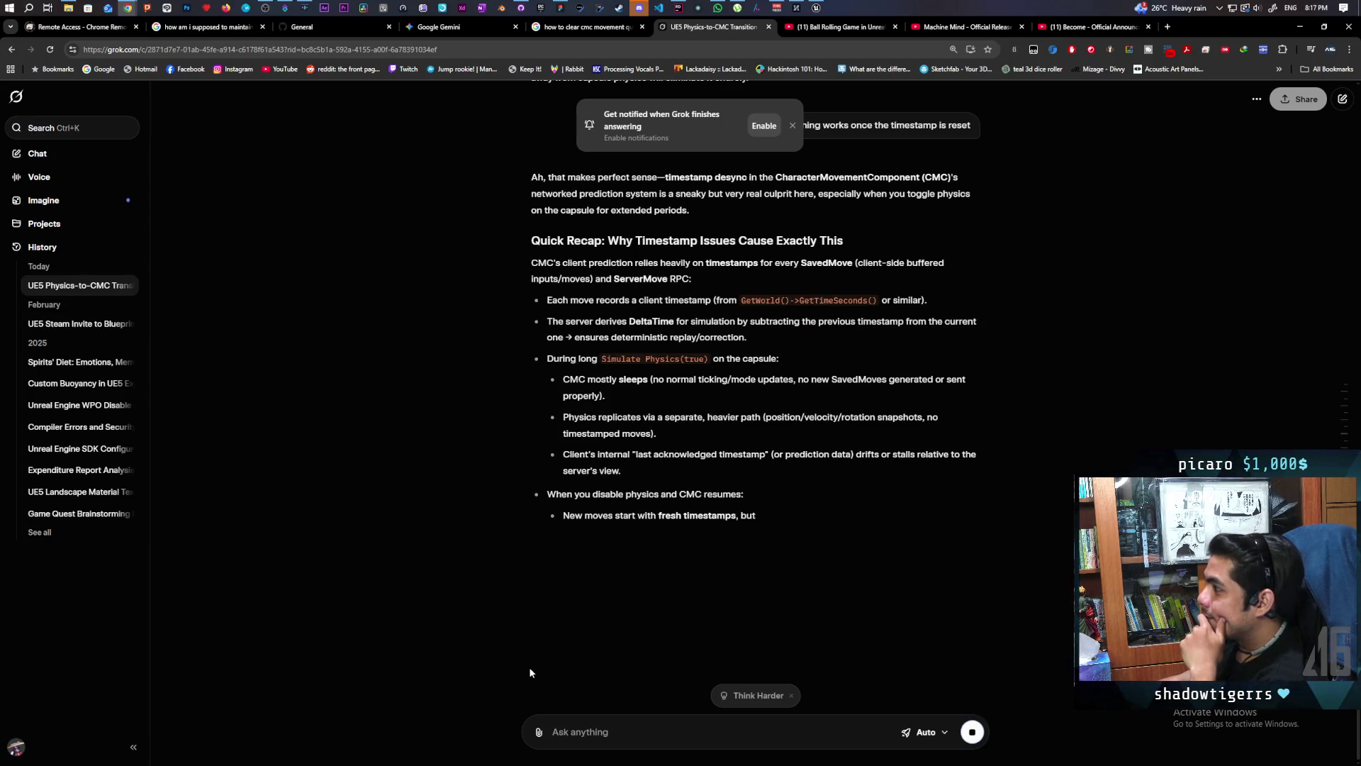
scroll(693, 335, "up", 2)
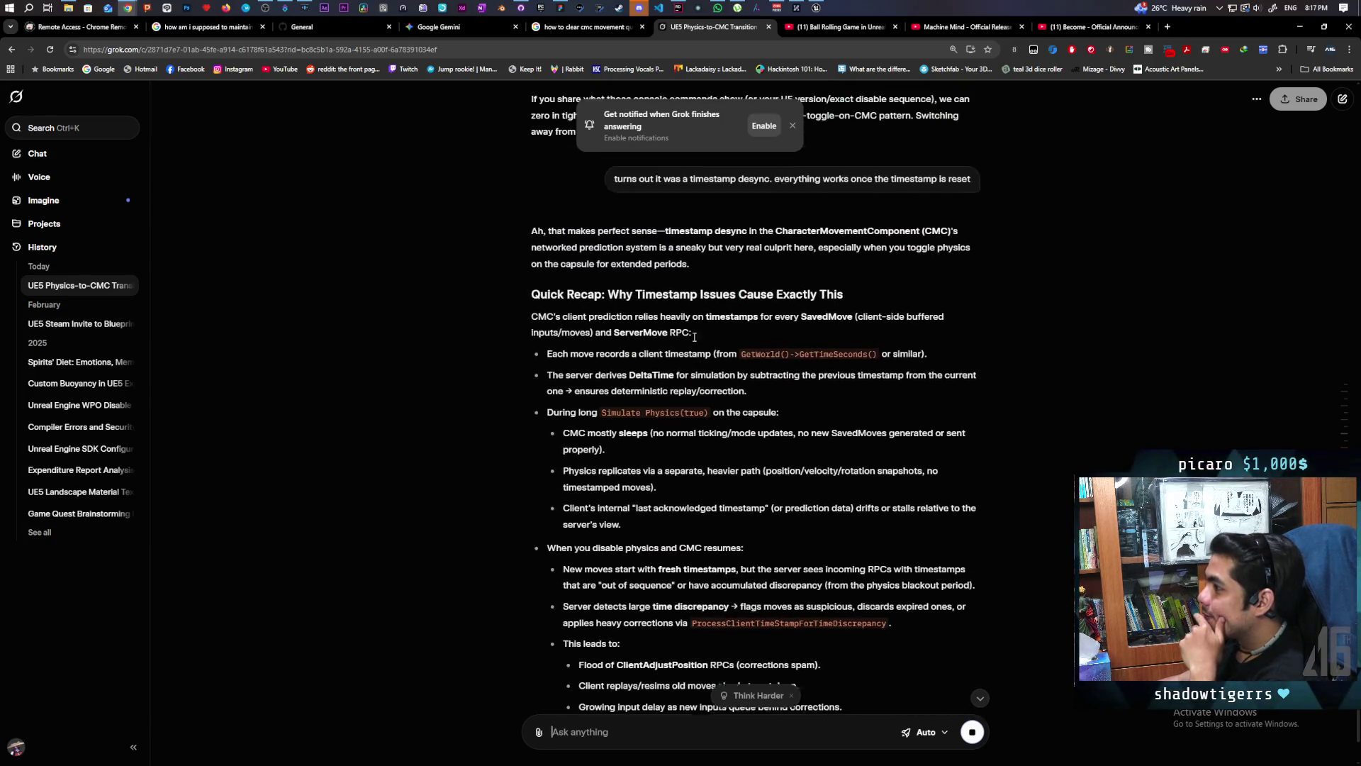
scroll(693, 335, "down", 1)
scroll(693, 335, "down", 1)
scroll(693, 335, "down", 1)
scroll(694, 337, "down", 1)
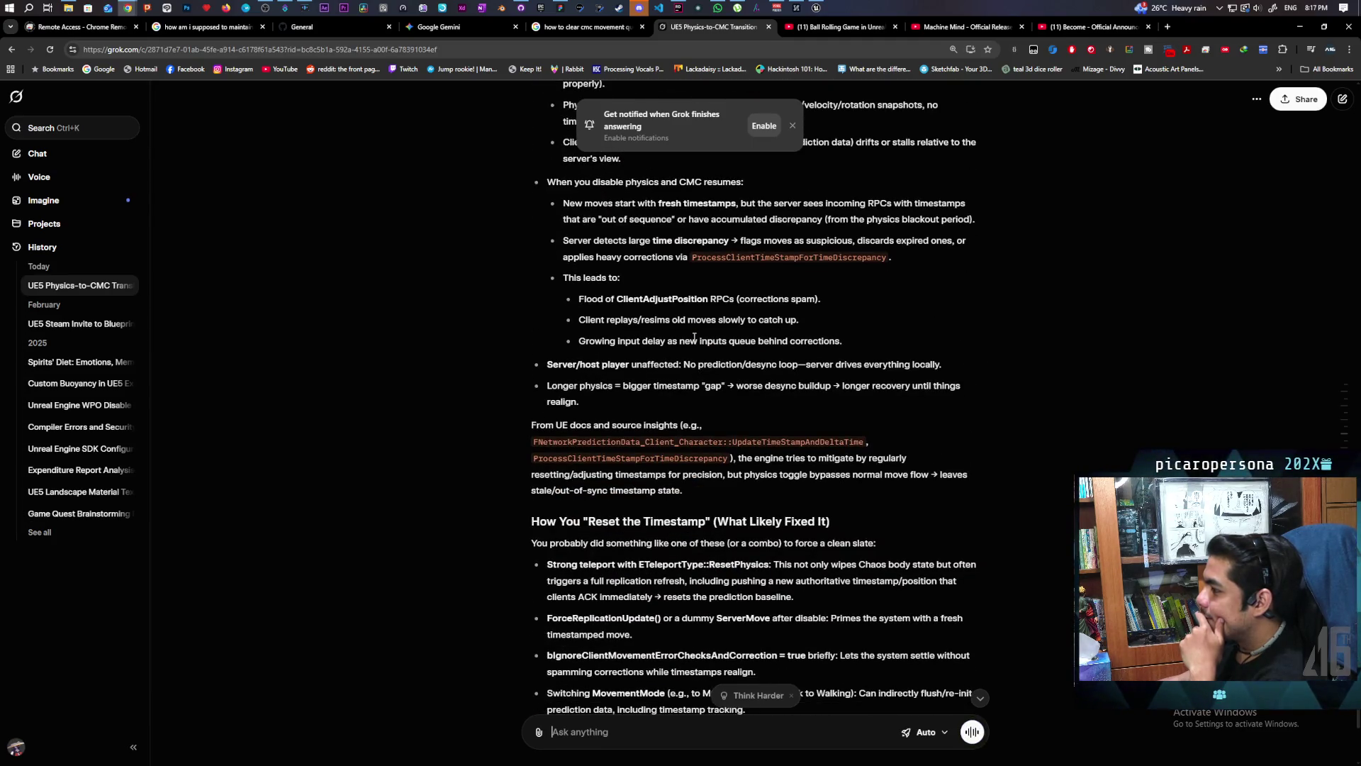
scroll(694, 336, "down", 1)
scroll(693, 335, "down", 1)
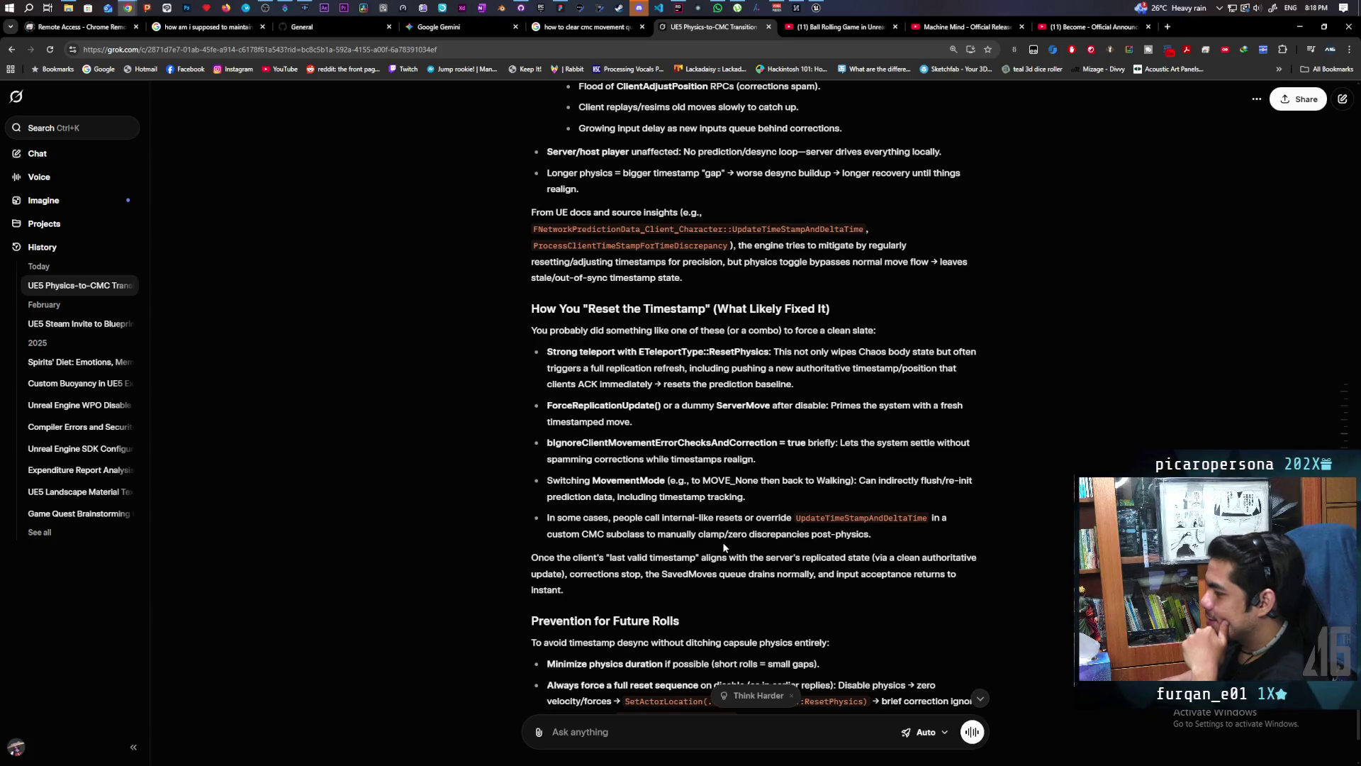
scroll(722, 542, "down", 2)
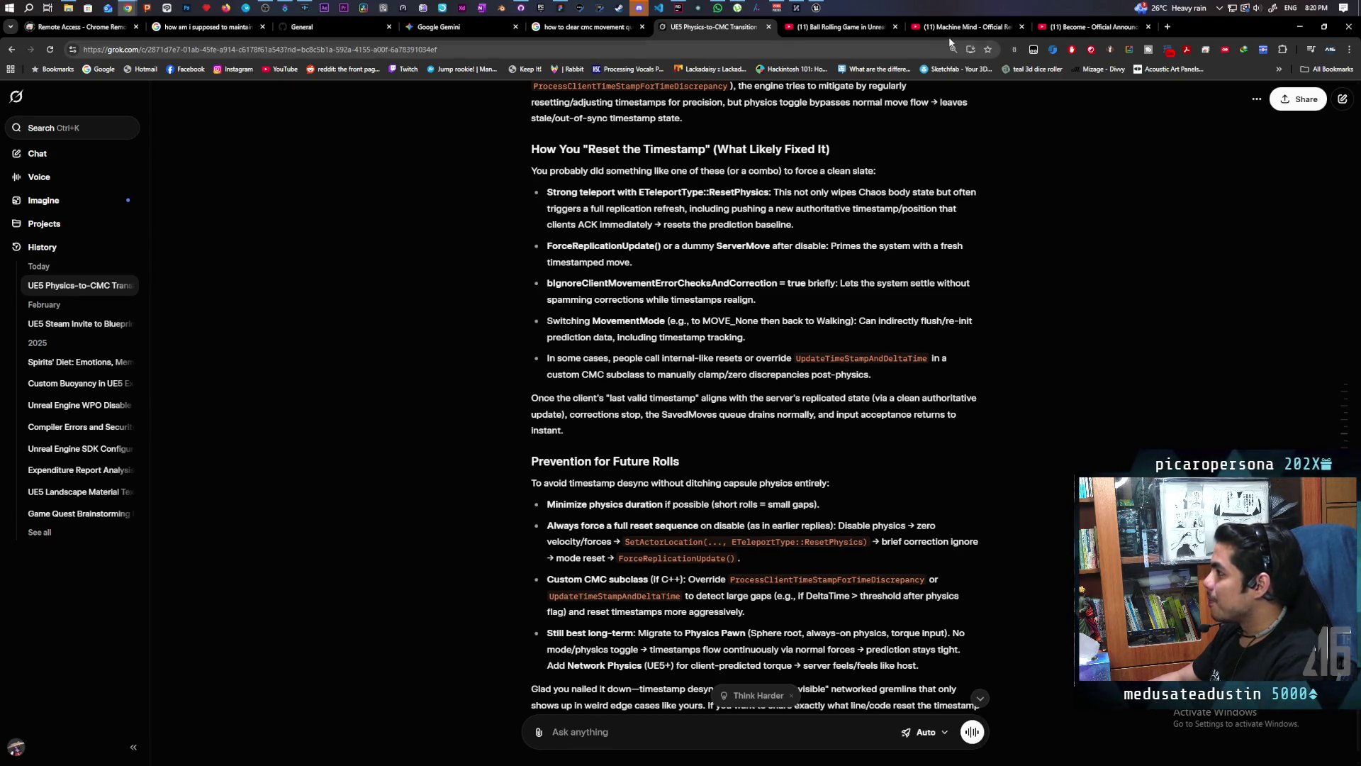
Step: Close the Ball Rolling Game browser tab after reading Grok's prevention advice
middle_click(844, 35)
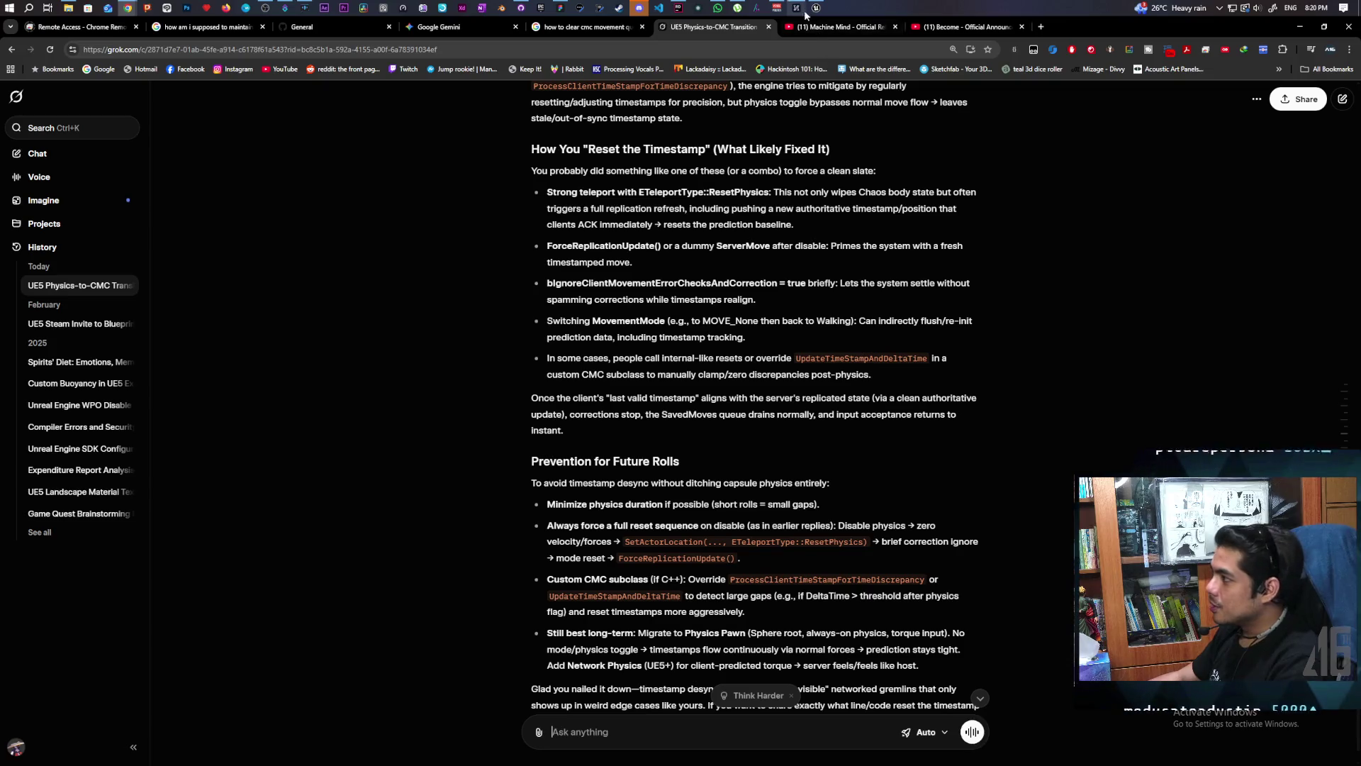
Step: Switch to the Machine Mind release date trailer and pause it at 0:27
left_click(811, 27)
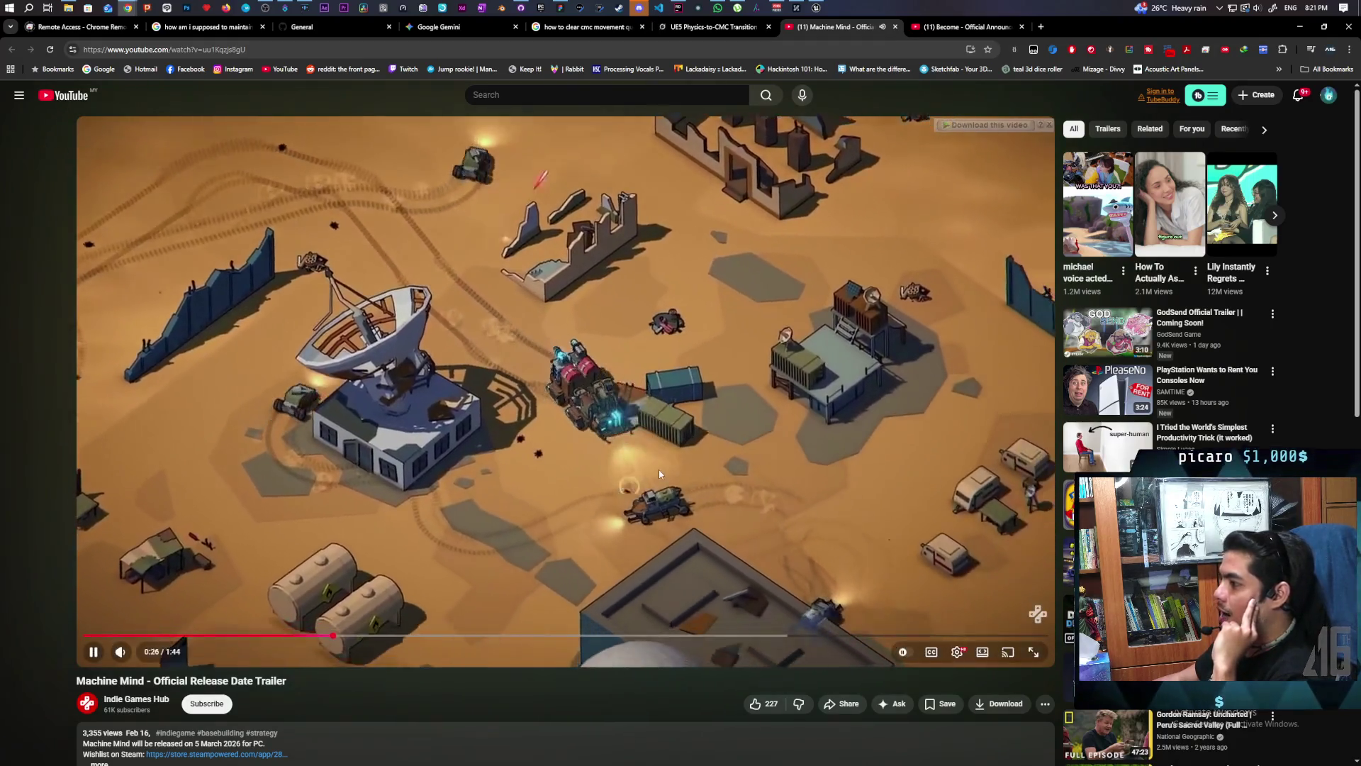
left_click(659, 469)
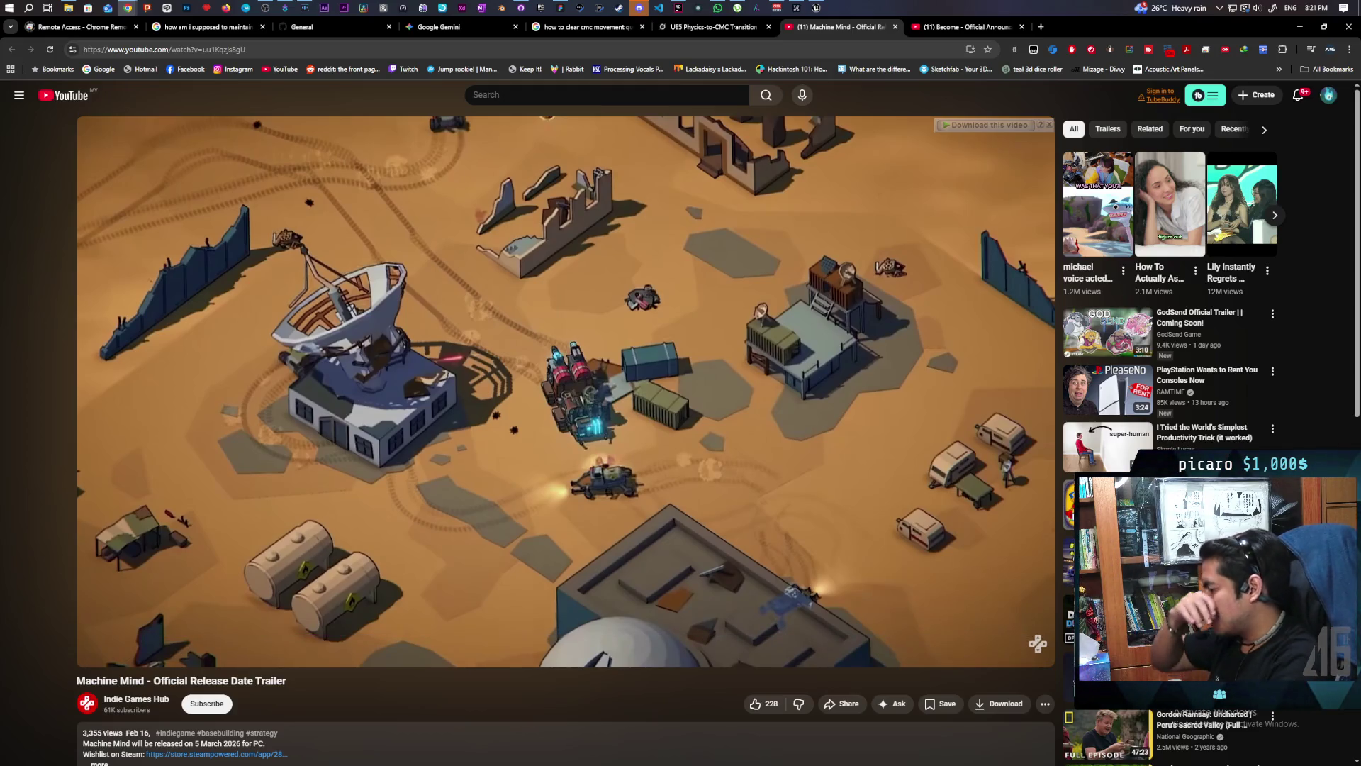
Step: Resume the Machine Mind trailer to its release-date card, then move to the Become announcement trailer
left_click(530, 379)
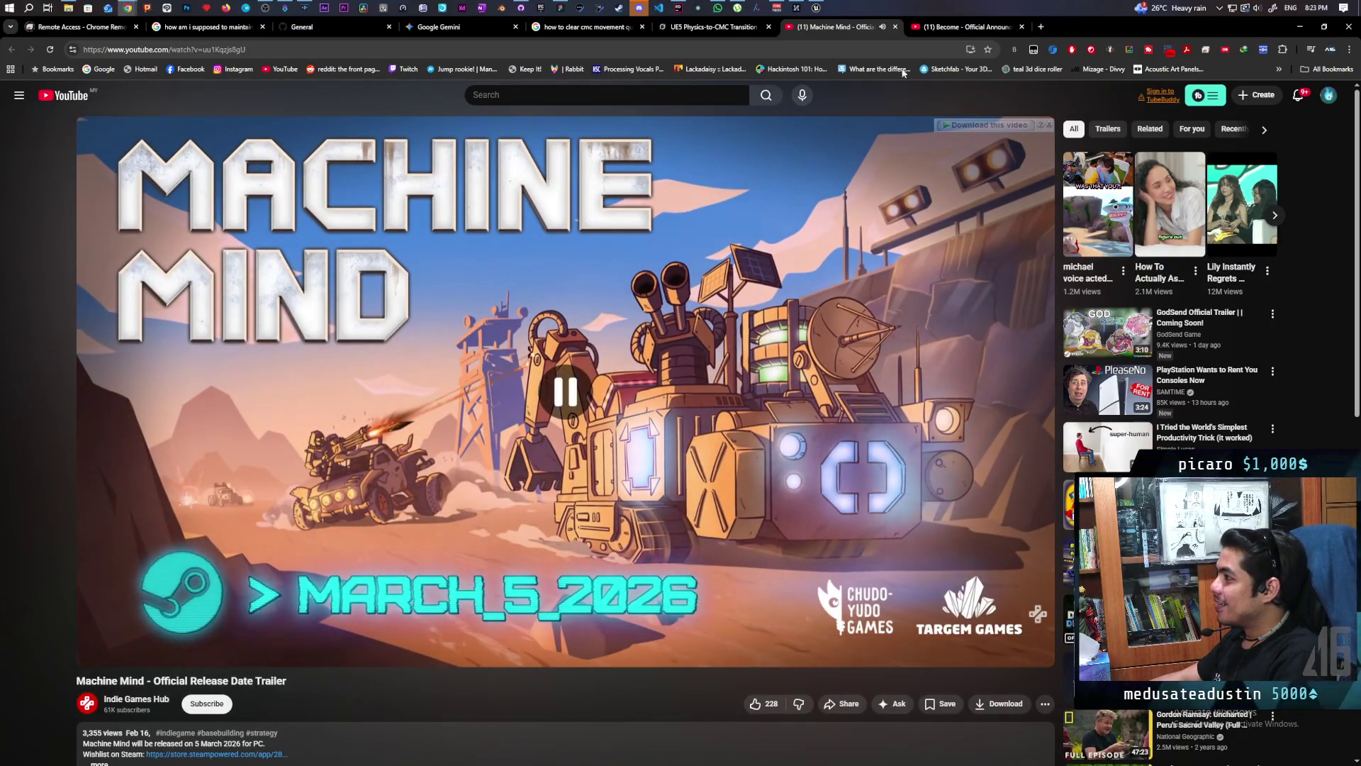
left_click(953, 27)
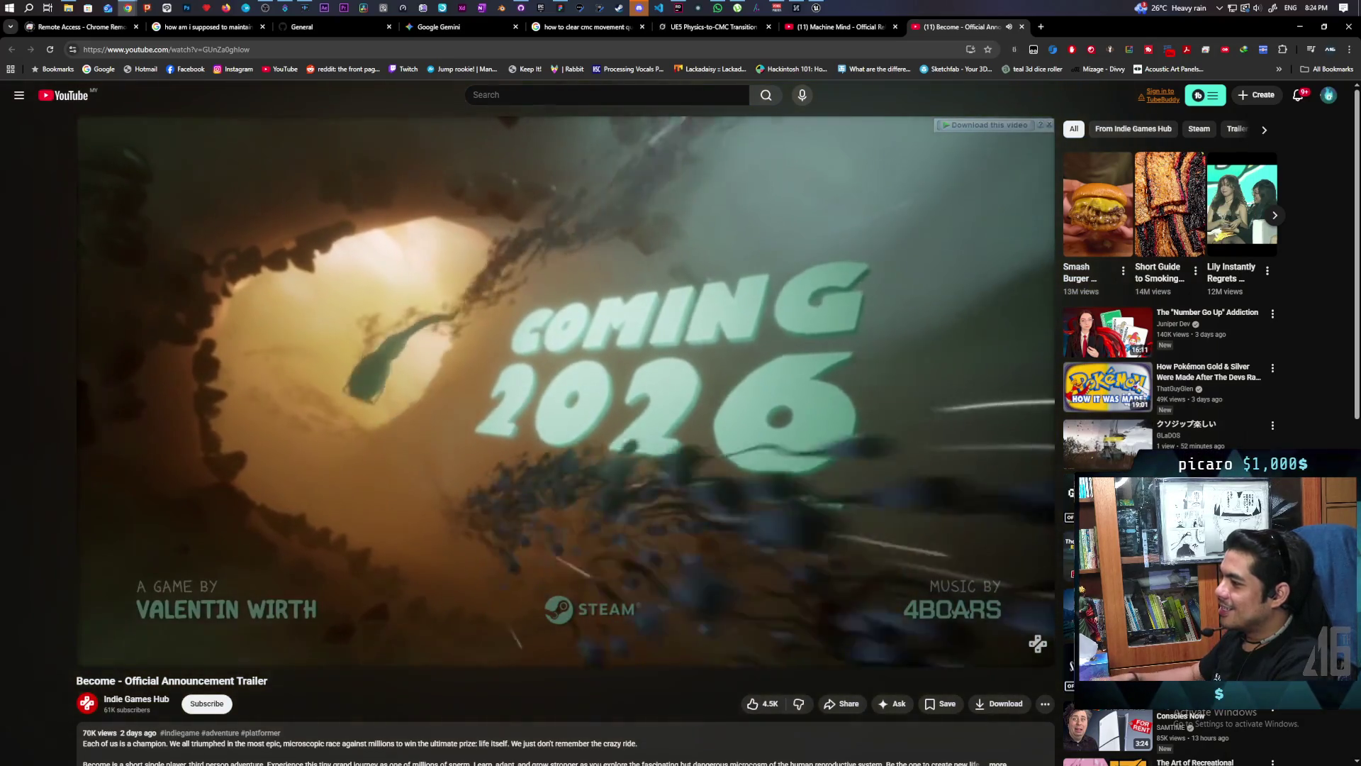
Step: Pause the Become trailer at 1:11 and expand the two replies under the GOONING: THE BEGINNING comment
left_click(480, 479)
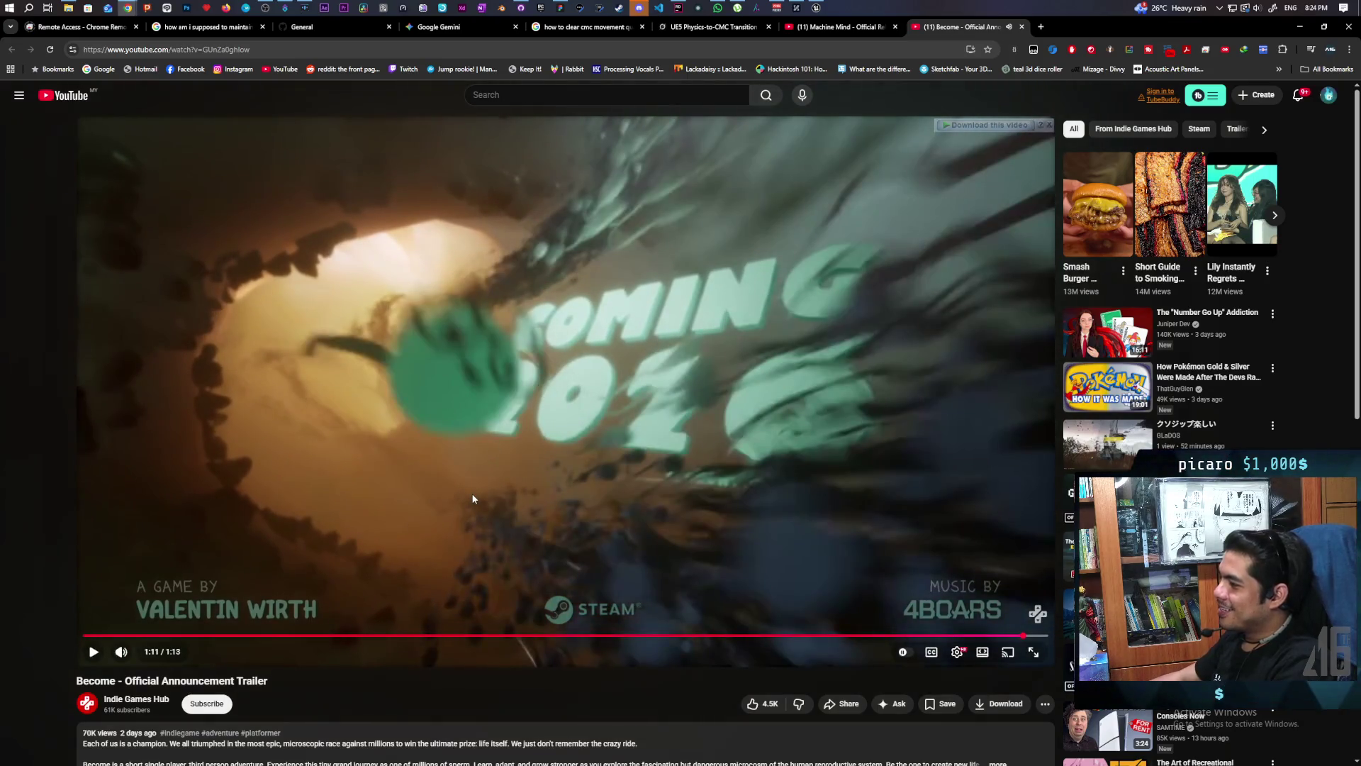
scroll(526, 412, "down", 4)
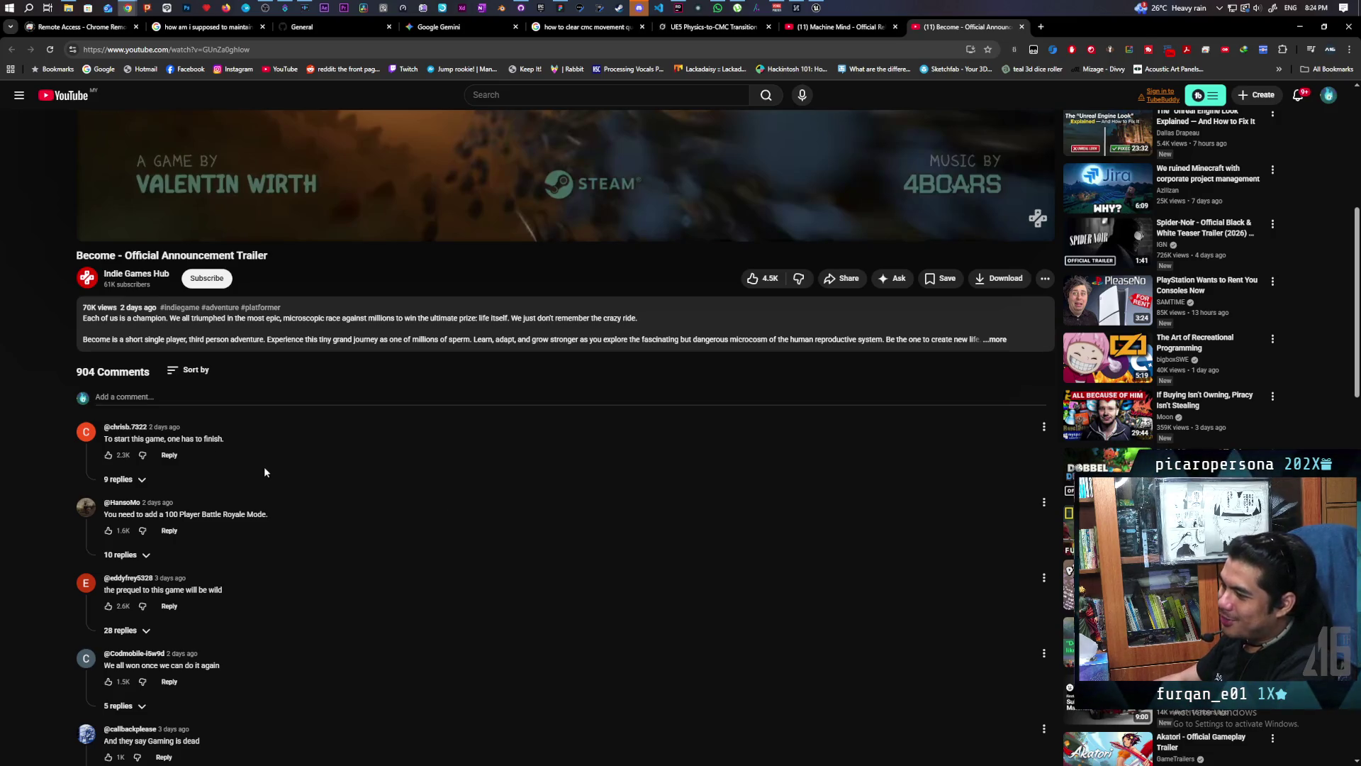
scroll(264, 466, "down", 2)
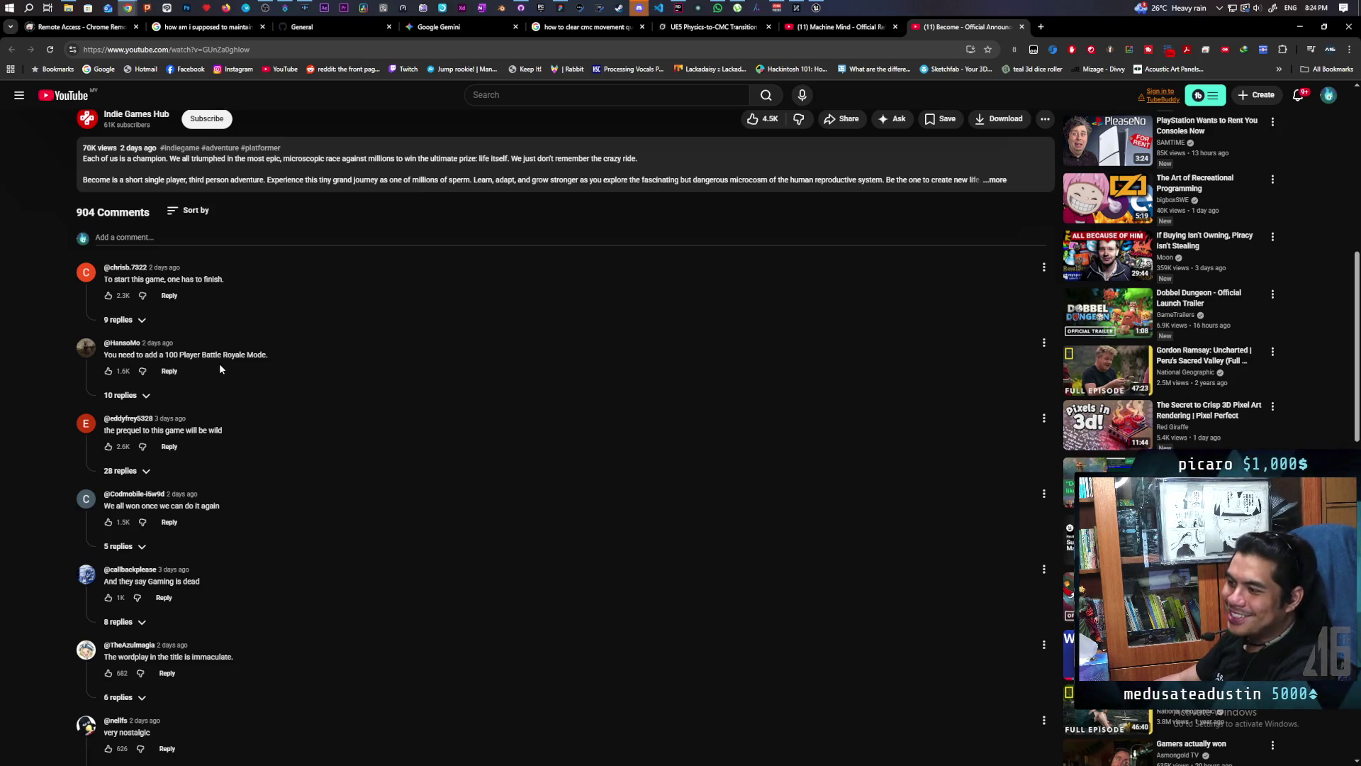
scroll(231, 404, "down", 1)
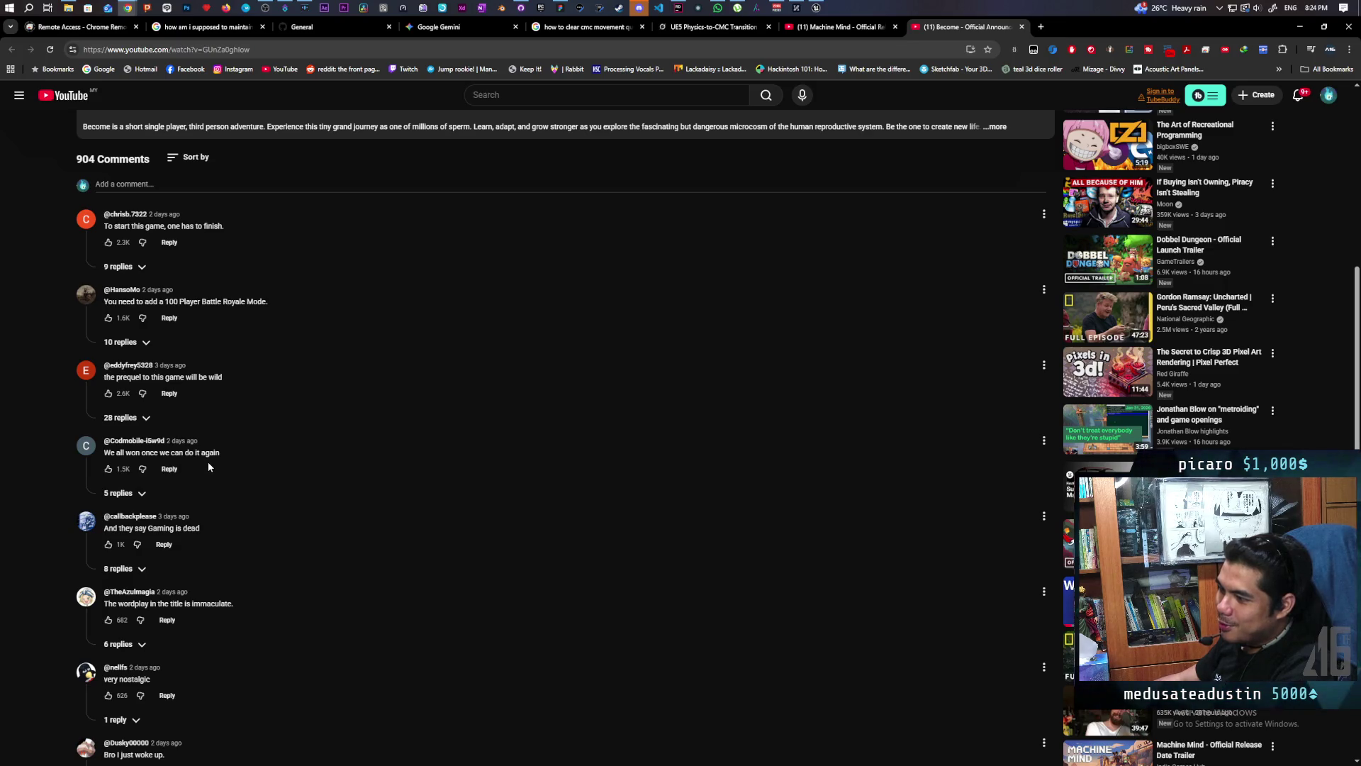
scroll(207, 463, "down", 2)
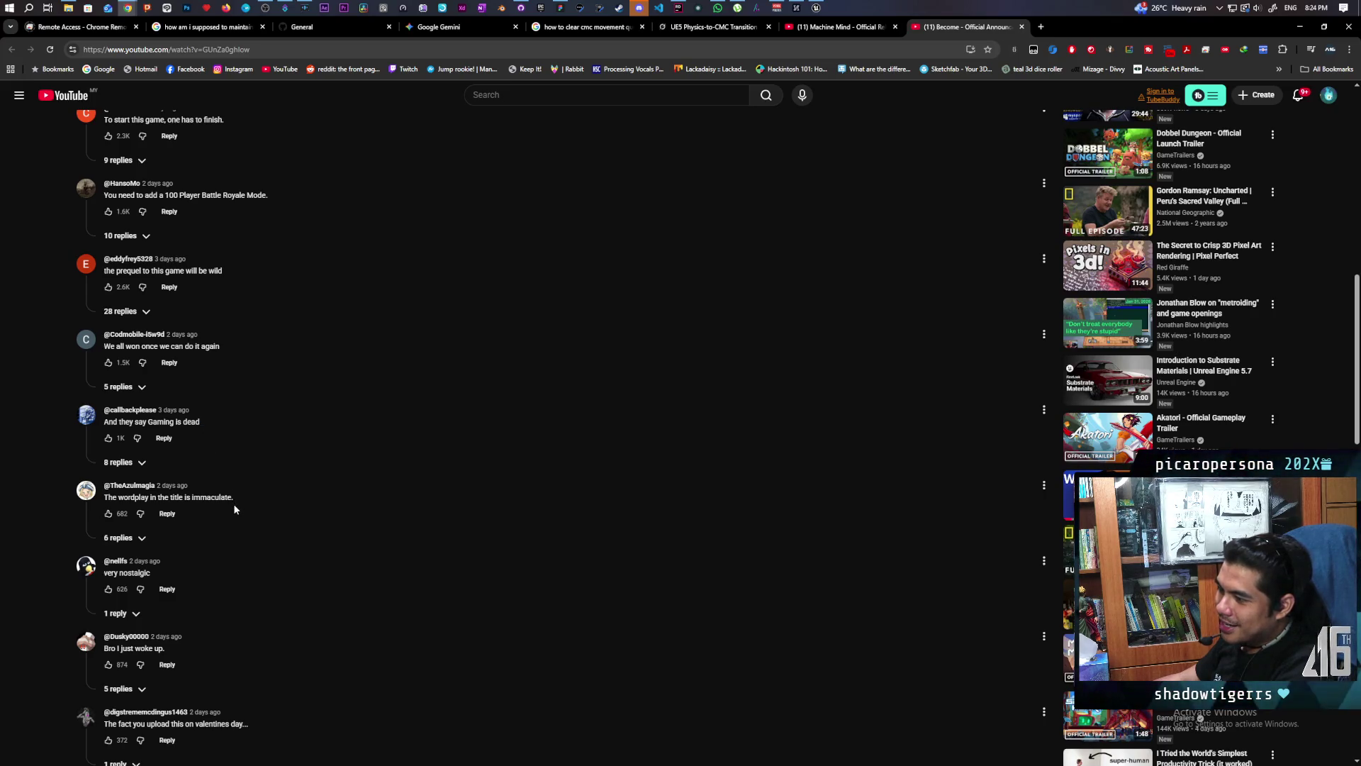
scroll(212, 568, "down", 1)
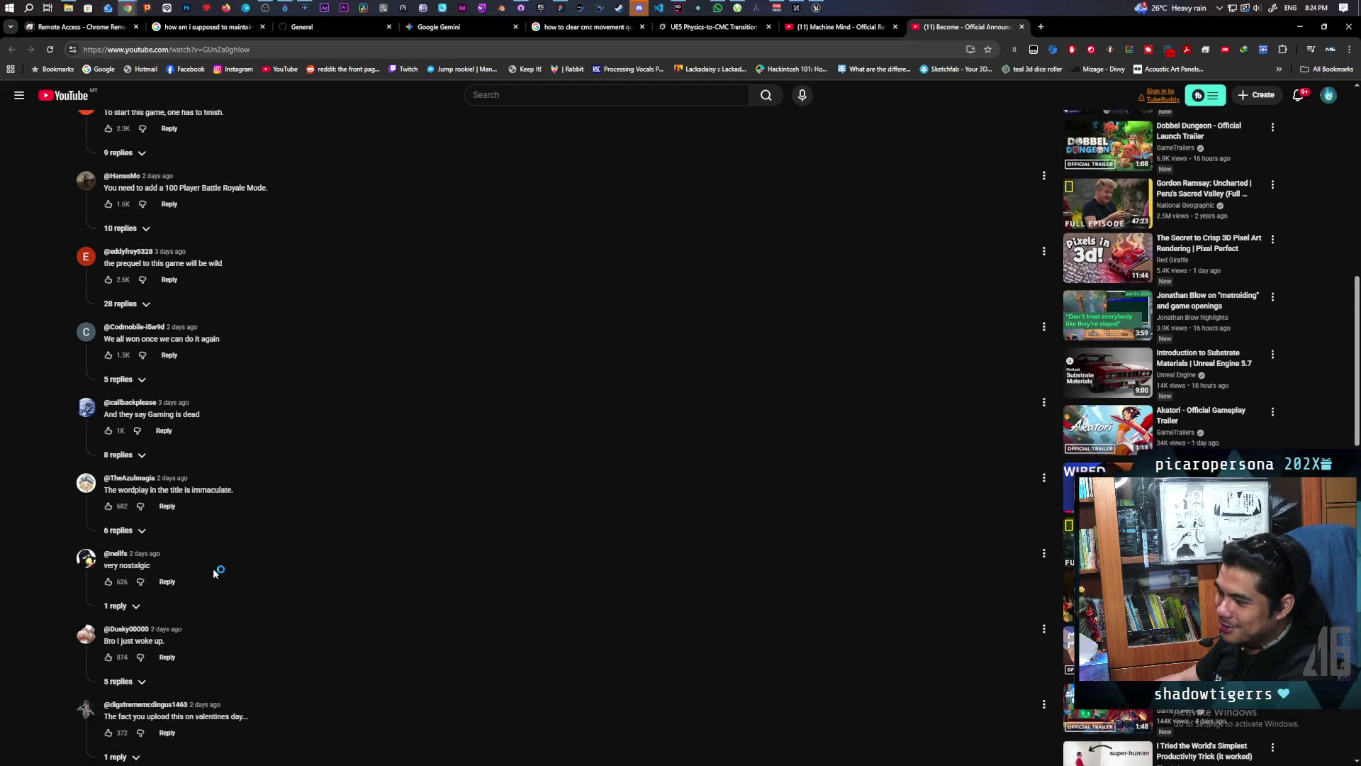
scroll(220, 557, "down", 1)
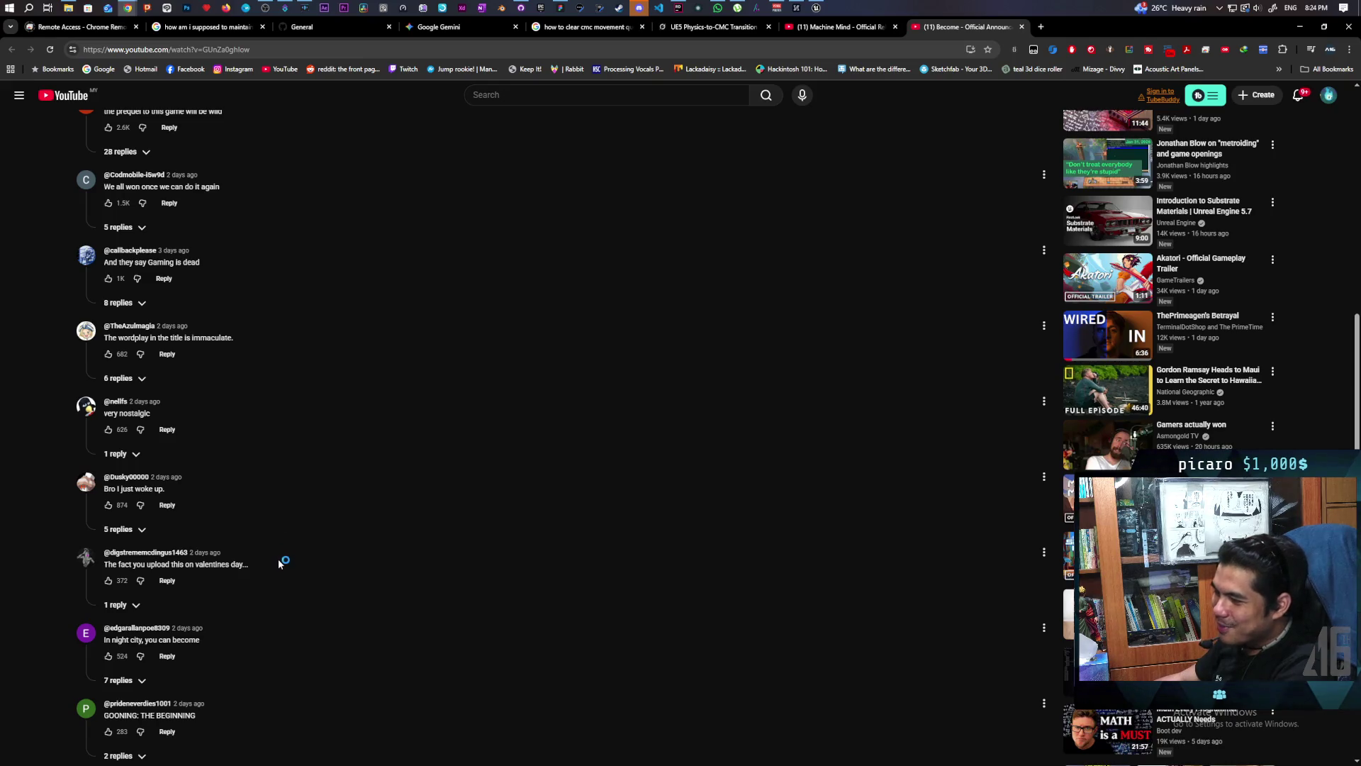
scroll(276, 570, "down", 1)
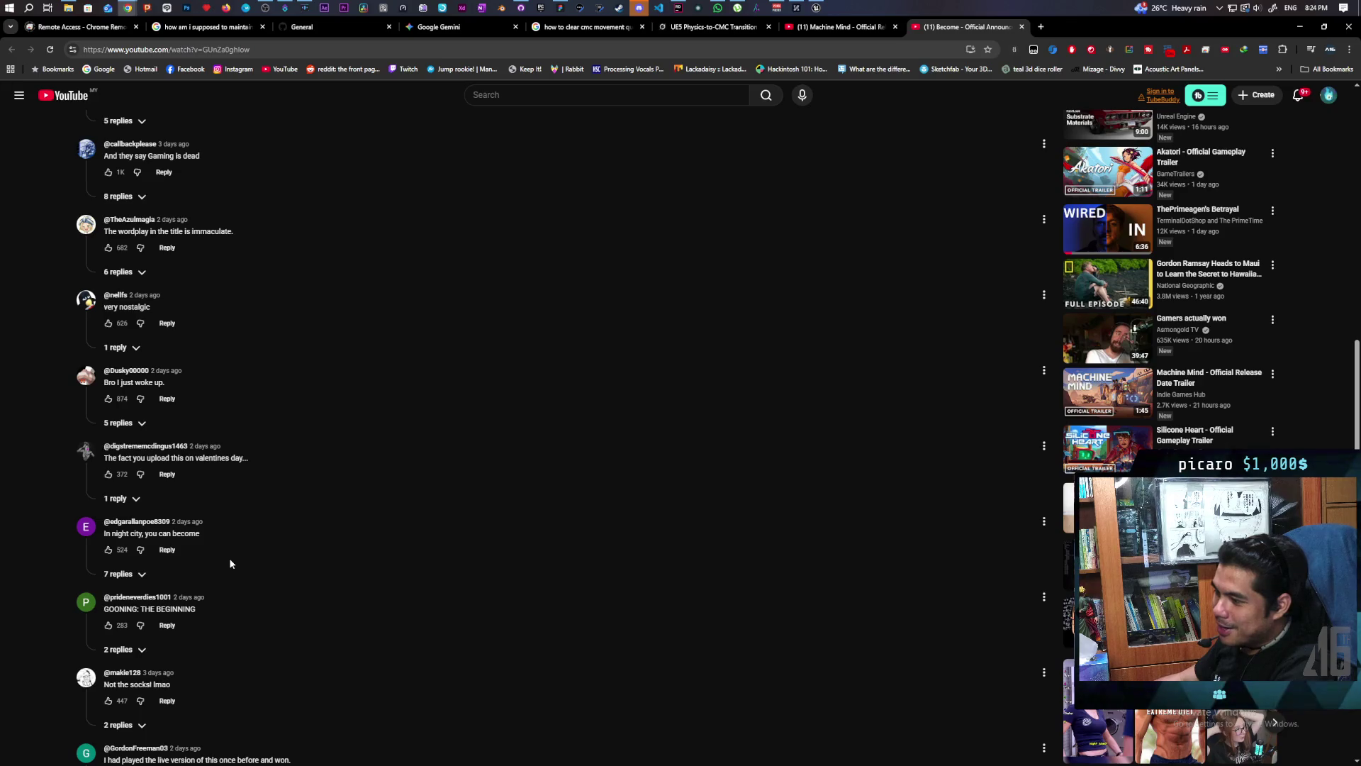
scroll(228, 558, "down", 1)
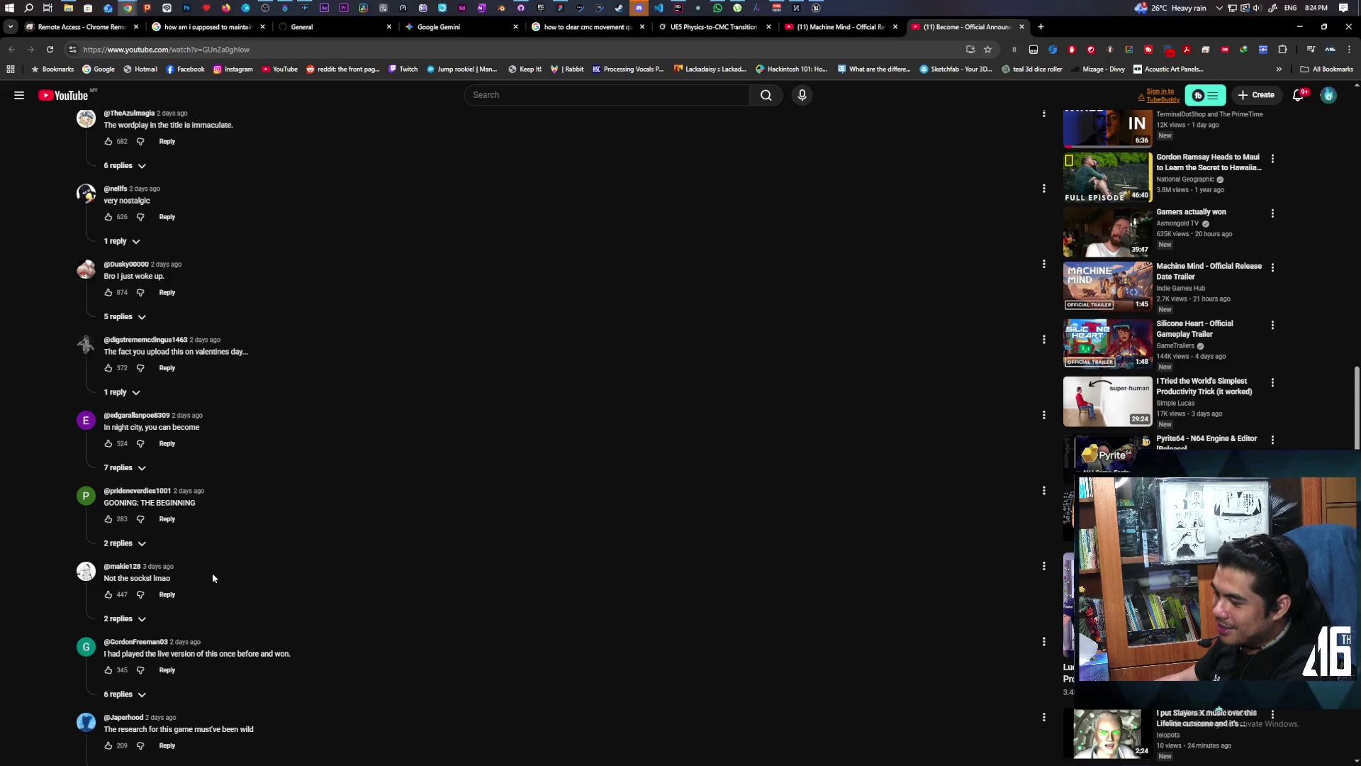
left_click(119, 543)
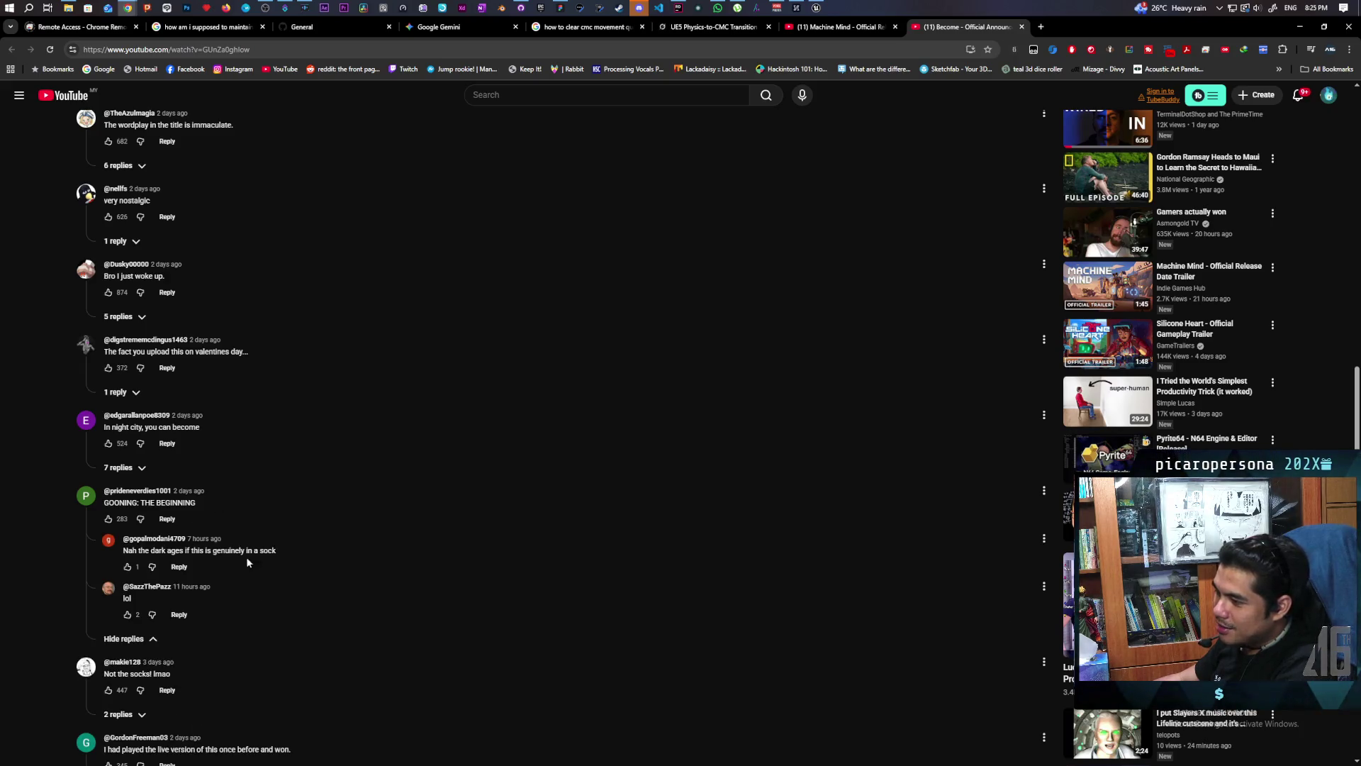
scroll(256, 578, "down", 2)
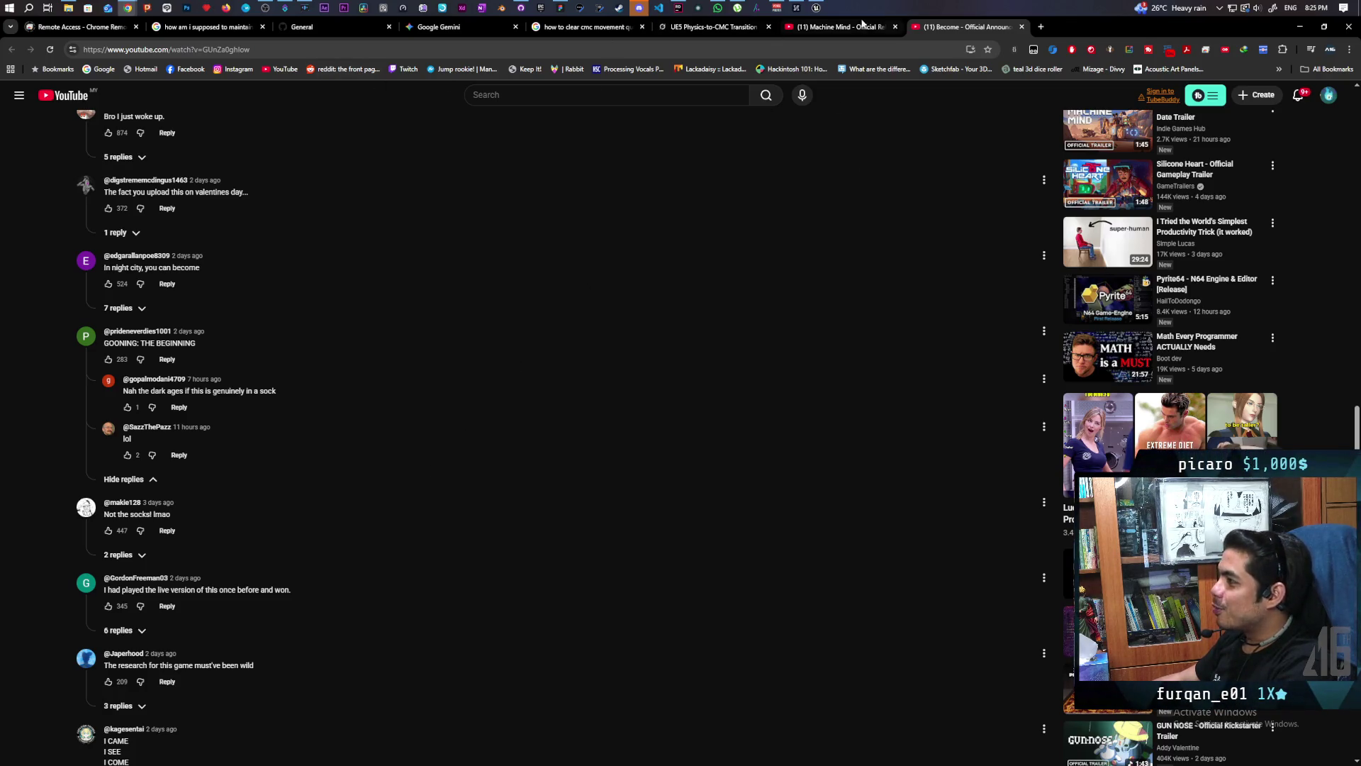
Step: Close the Become and Machine Mind tabs and bring up The Real Reason Monkey Is Always STRESSED video in the other window
middle_click(953, 35)
middle_click(876, 27)
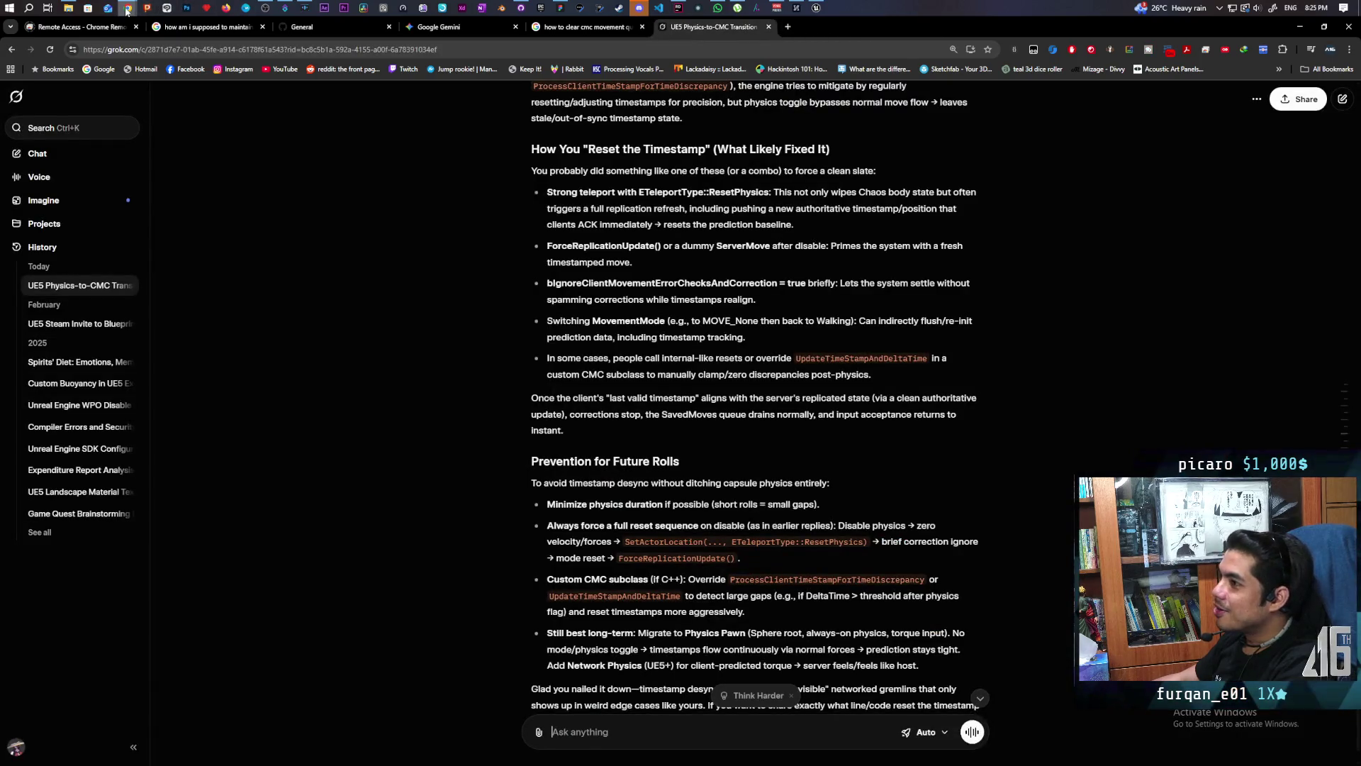
mouse_move(126, 8)
left_click(336, 86)
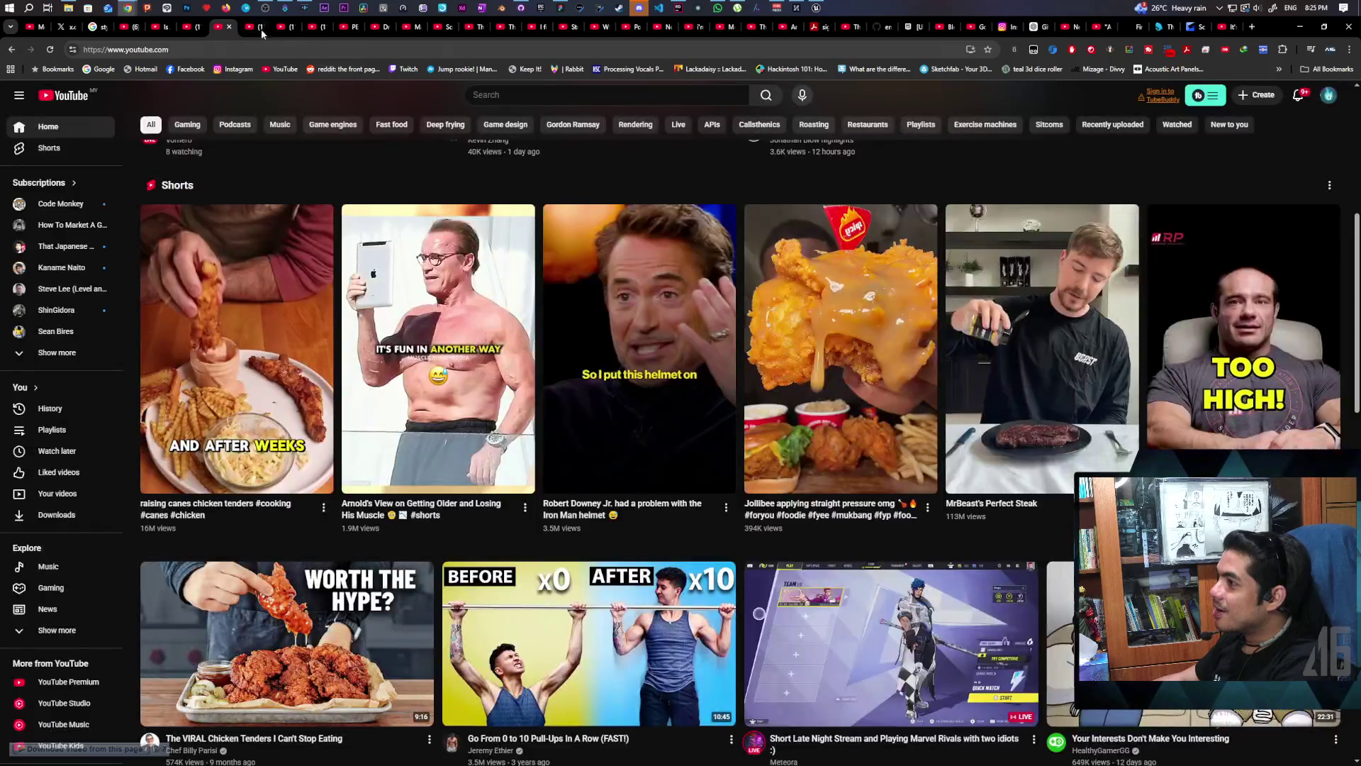
left_click(258, 28)
mouse_move(317, 26)
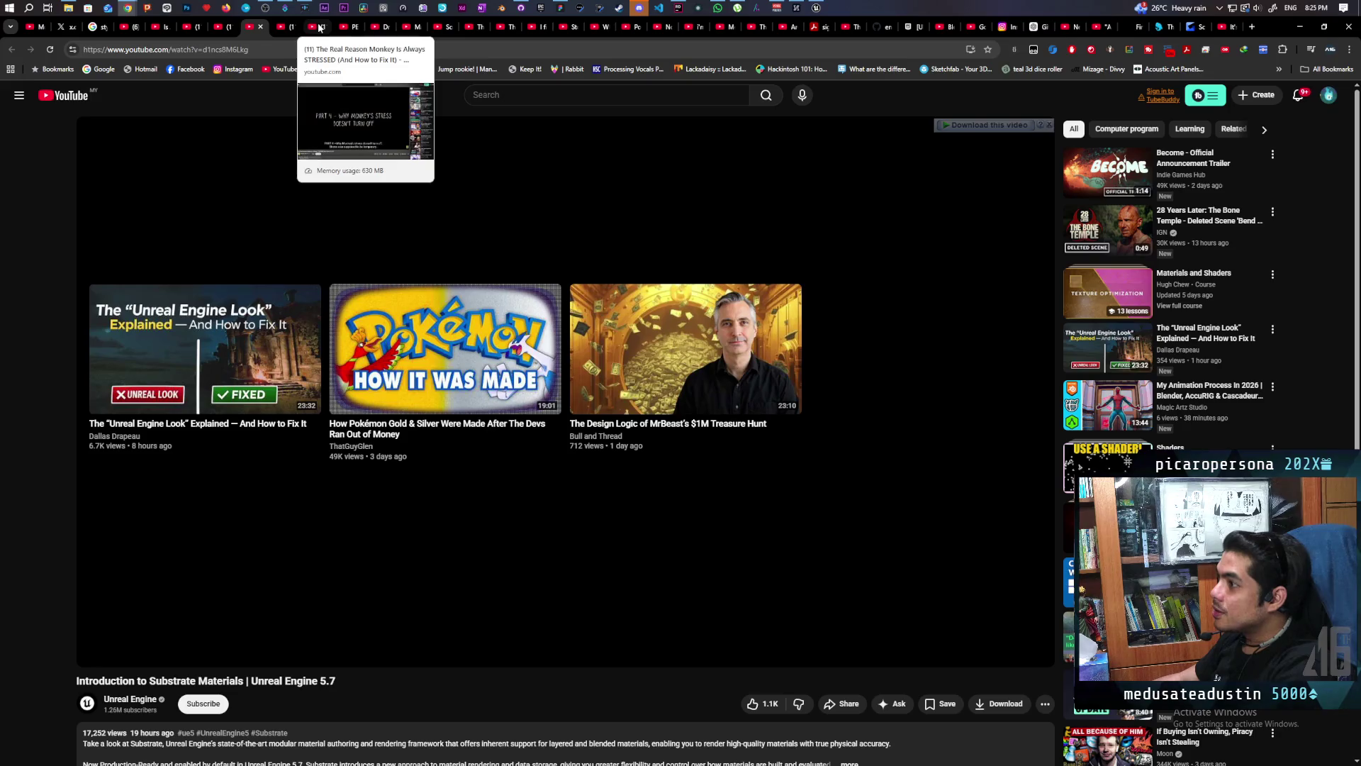
left_click(320, 27)
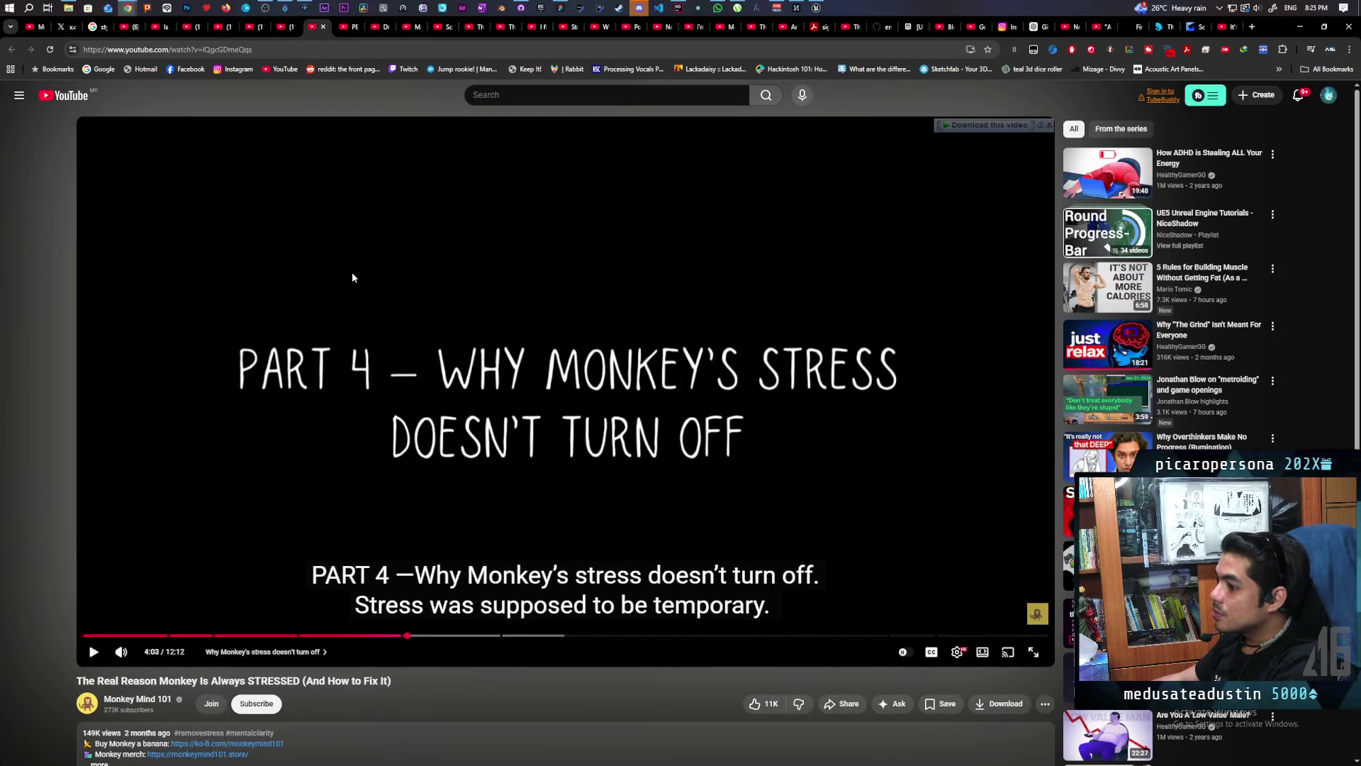
Step: Play the Monkey stress video through to its end screen near 11:57
left_click(148, 360)
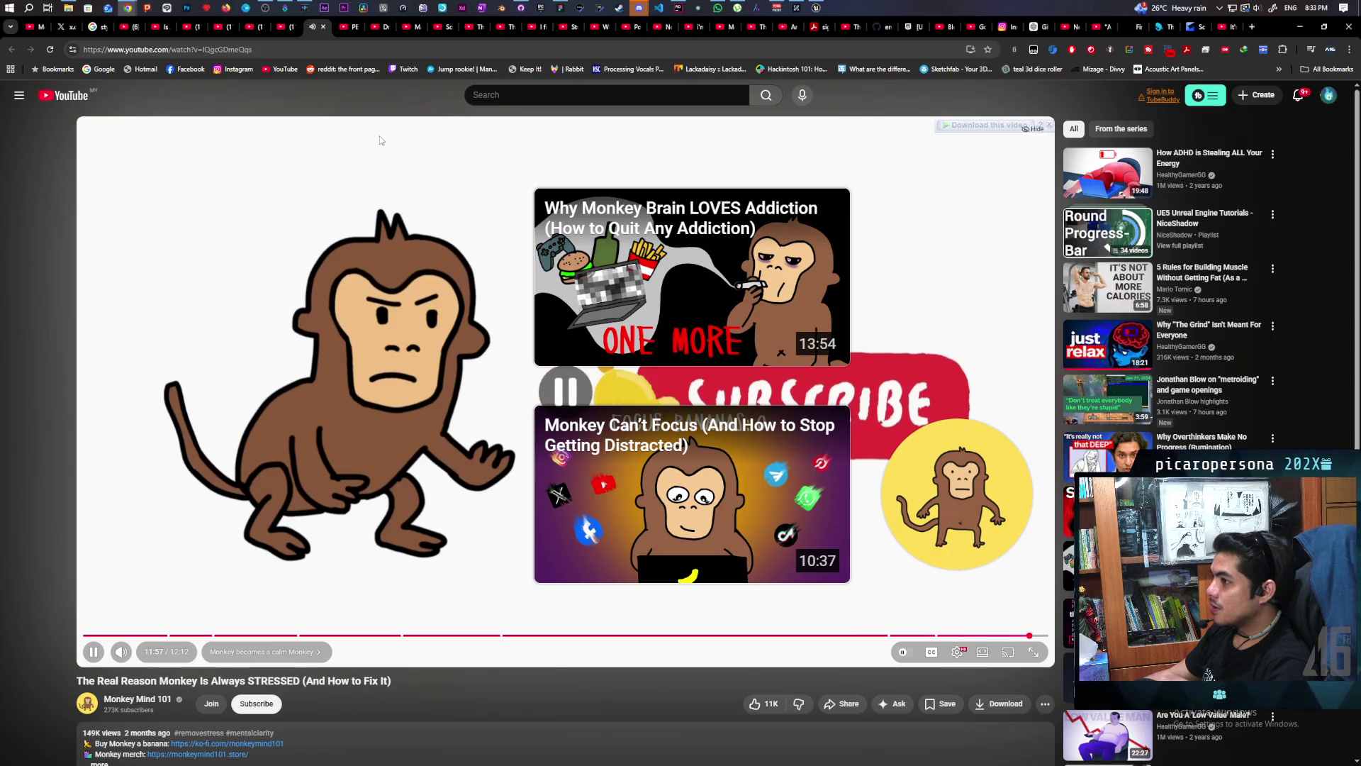
mouse_move(353, 27)
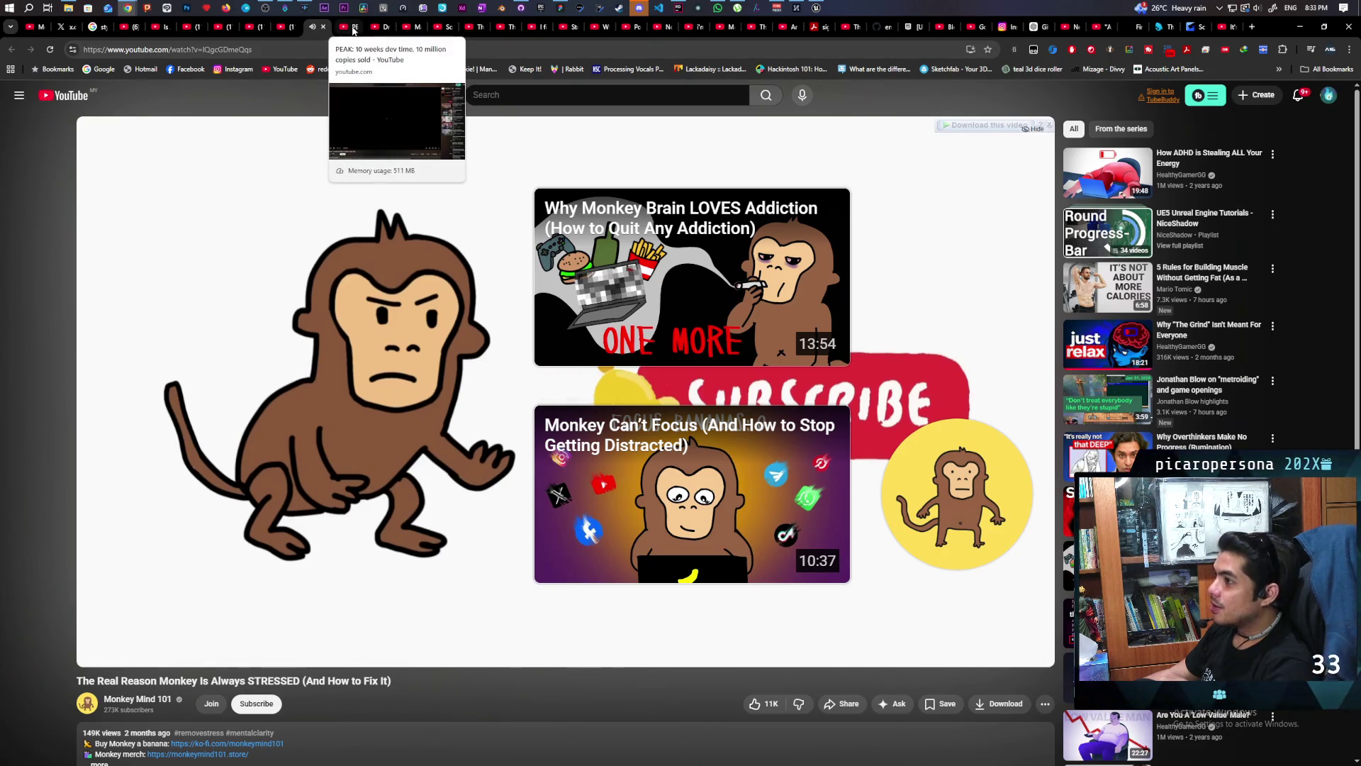
Step: Switch to the PEAK: 10 weeks dev time video and watch it to 2:38 before pausing
left_click(353, 28)
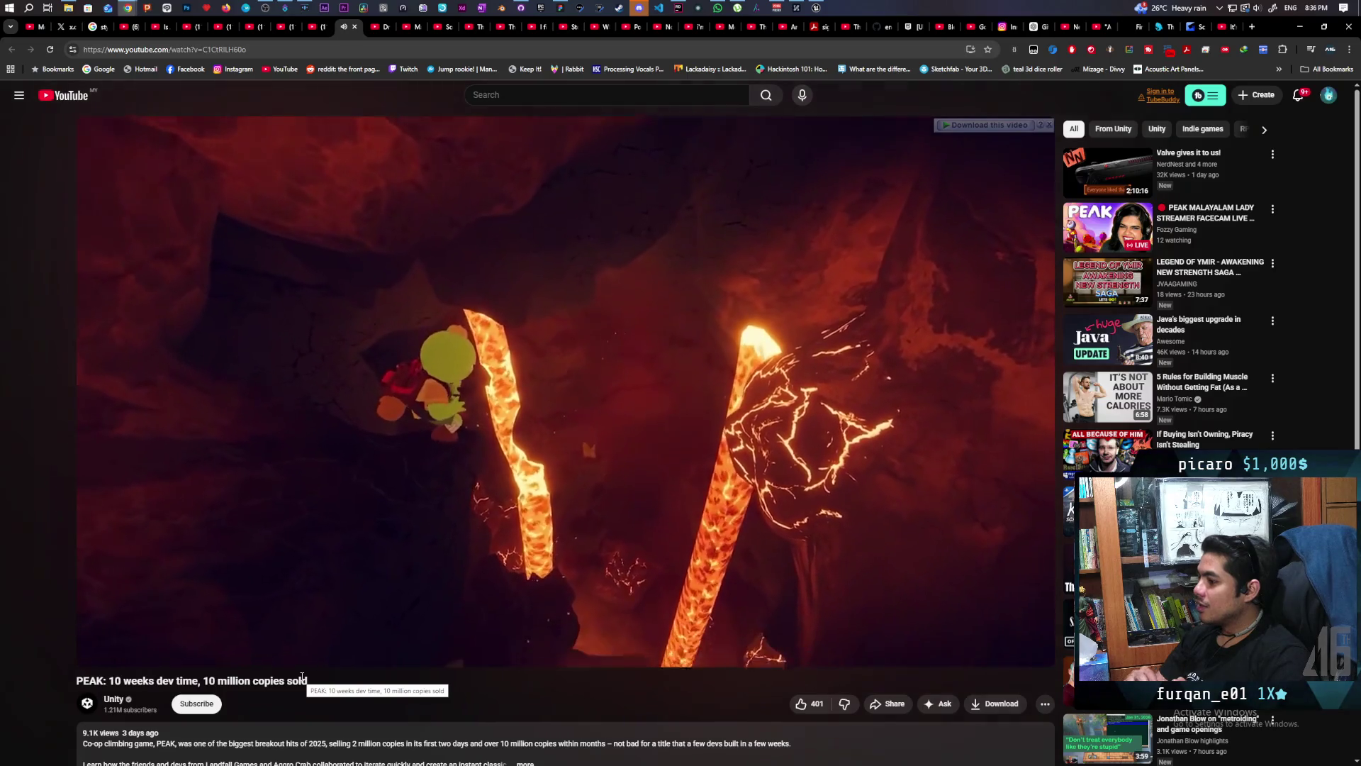
key("space")
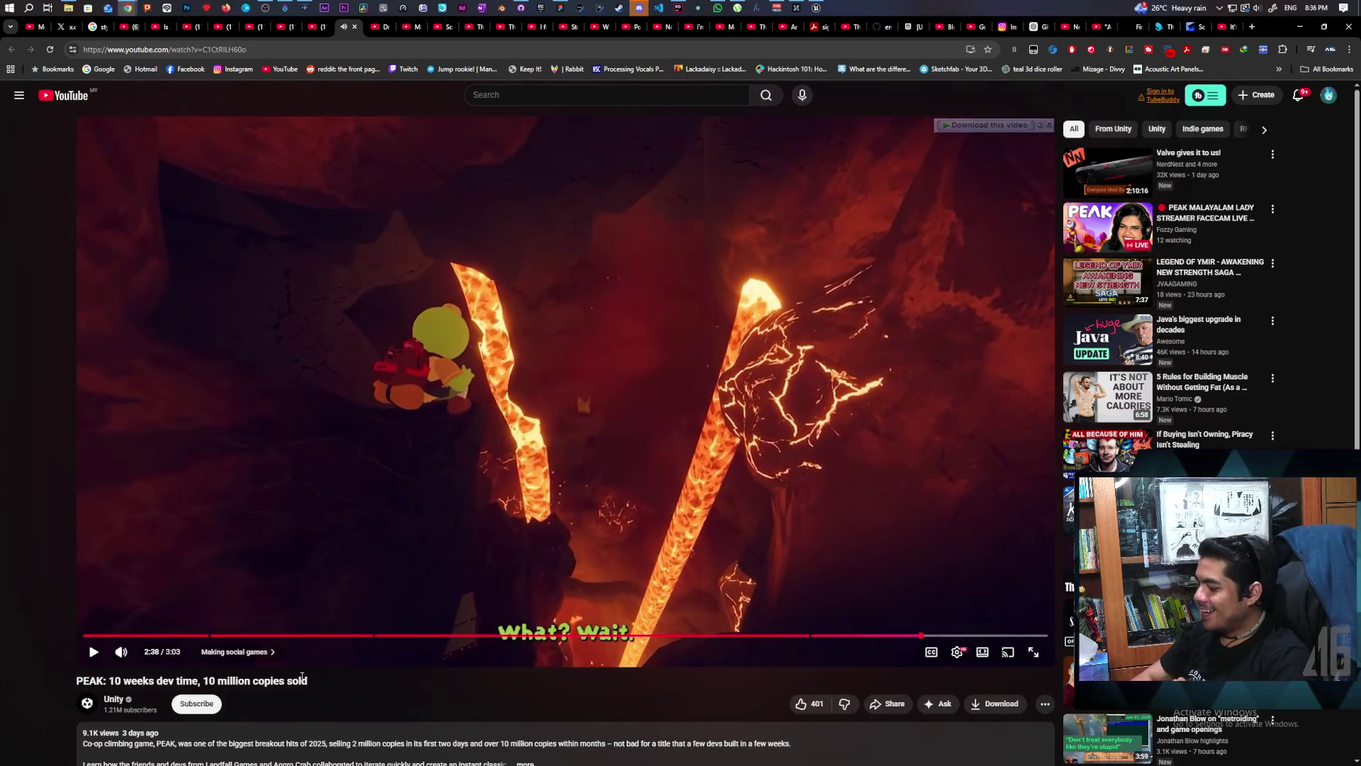
Step: Seek back and forth and frame-step to replay the lava-column moment of the PEAK video
key("Left")
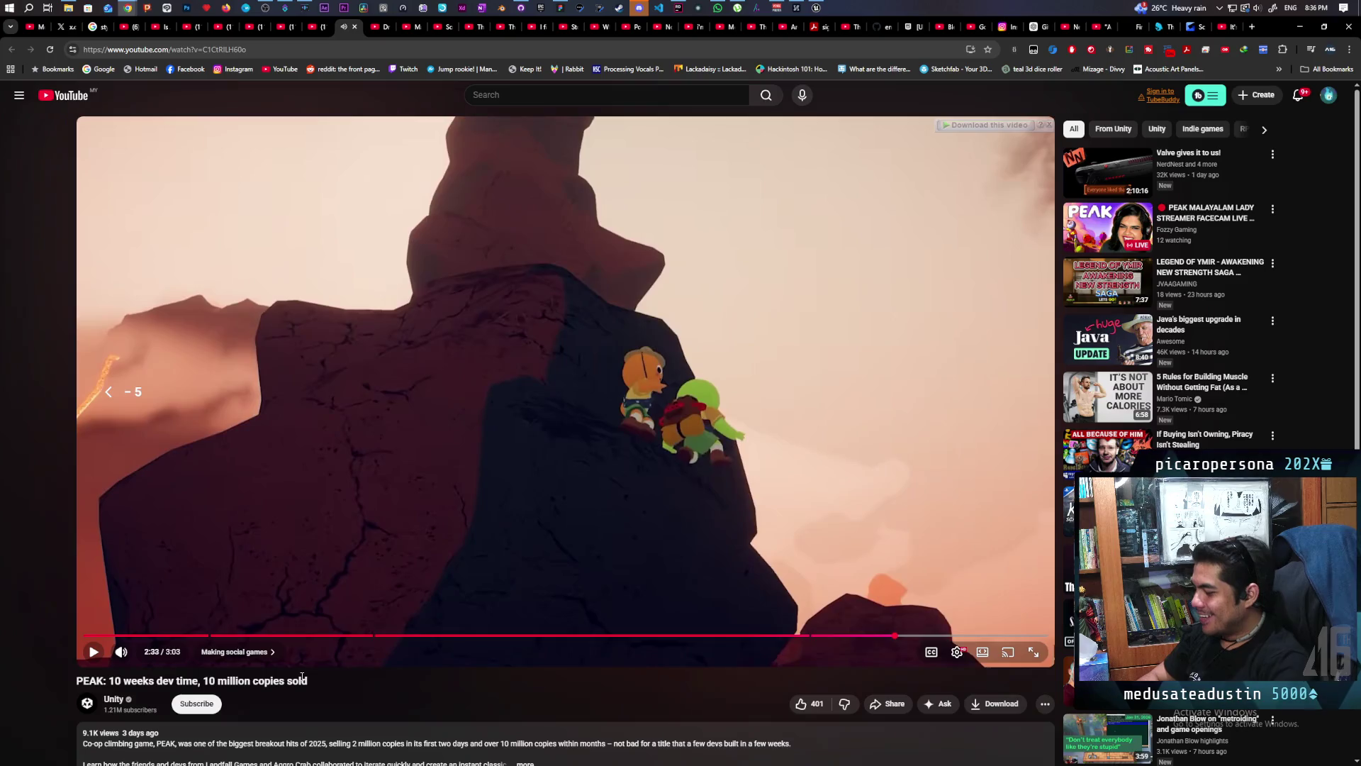
key("Right")
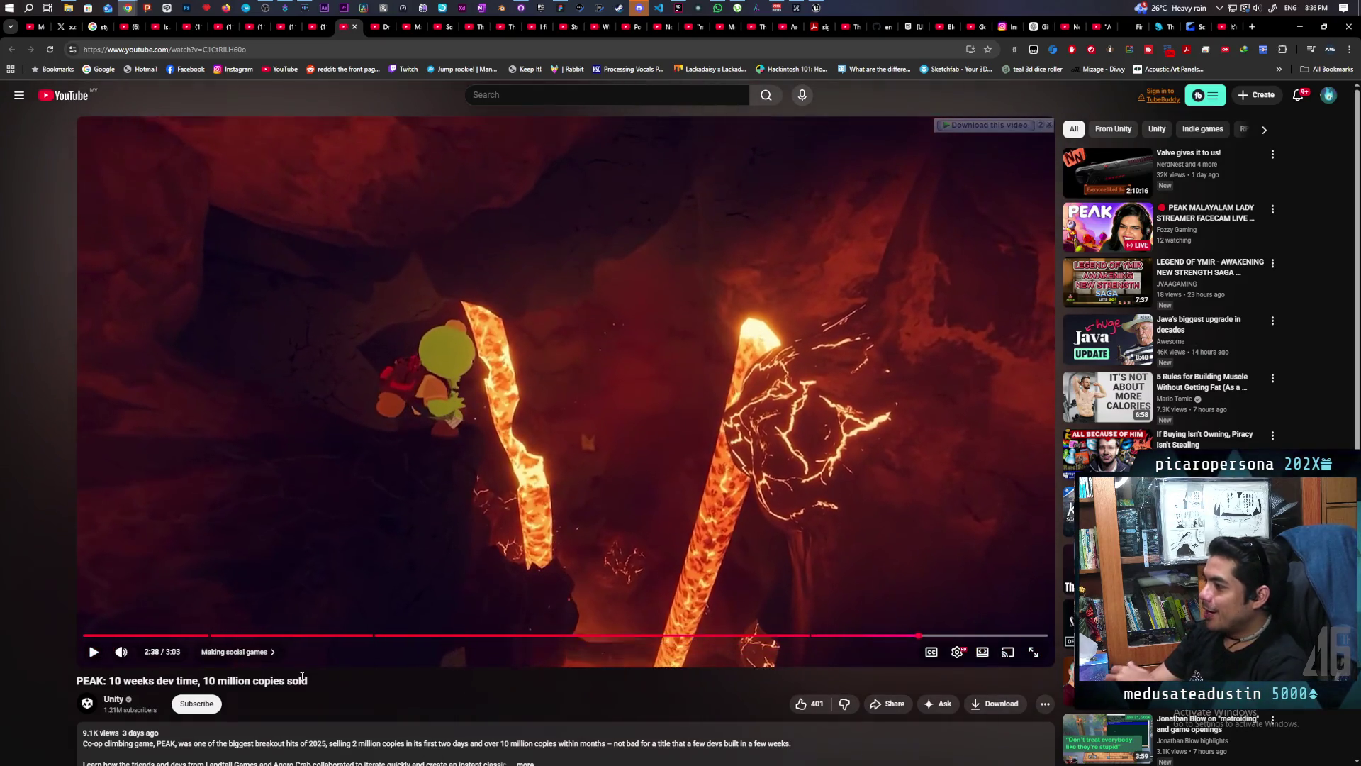
key("comma")
key("comma")
key("comma")
key("comma")
key("comma")
key("comma")
key("comma")
key("comma")
key("comma")
key("comma")
key("comma")
key("comma")
key("comma")
key("comma")
key("comma")
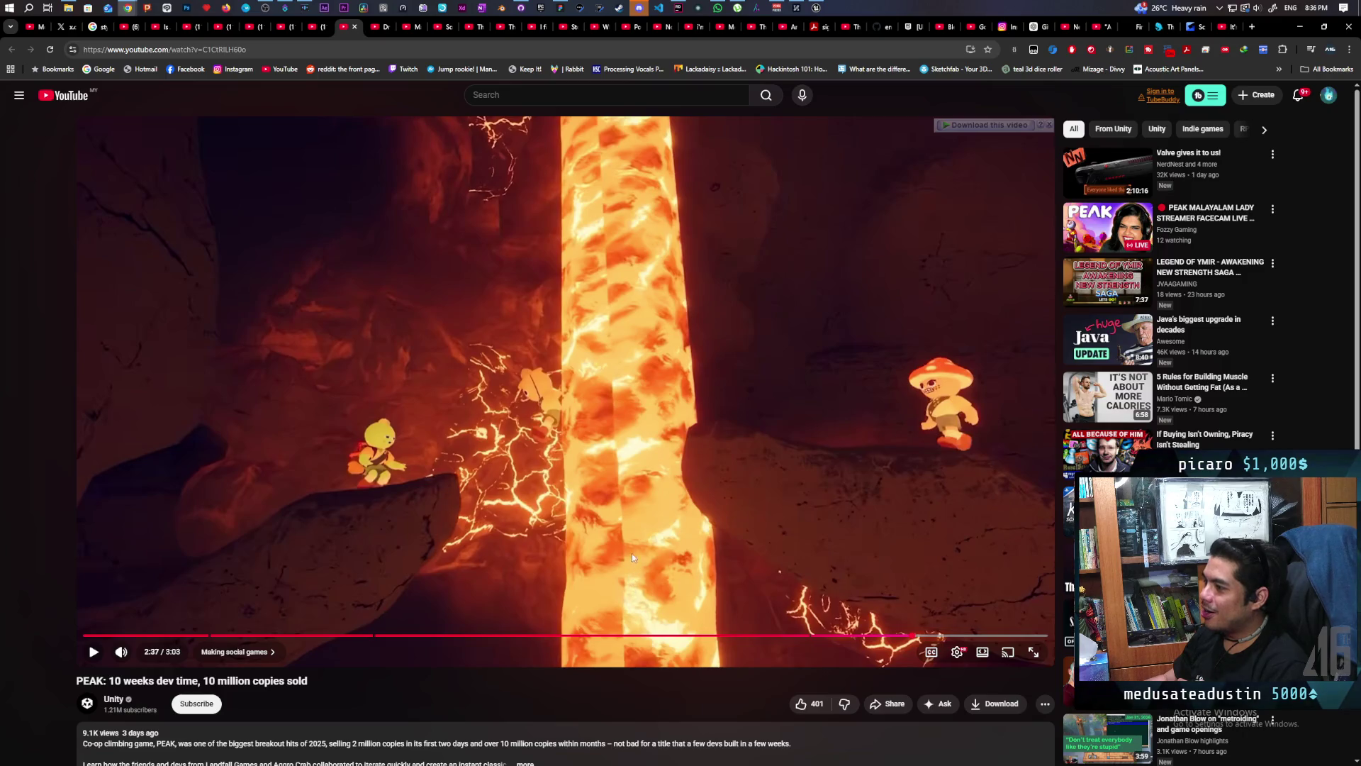
Step: Play the PEAK video on to the Unity outro at 3:00, then move to the Dragon Quest VII: Reimagined video
left_click(640, 302)
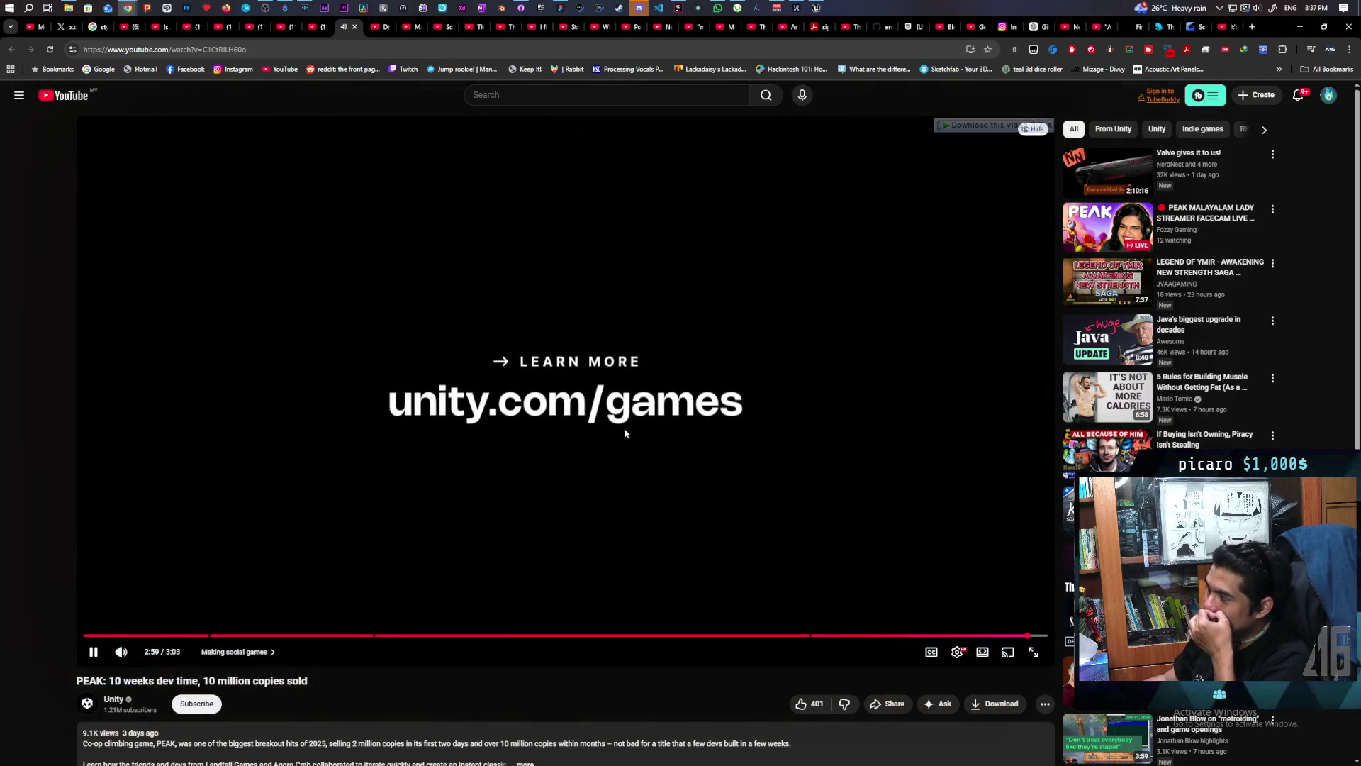
left_click(603, 446)
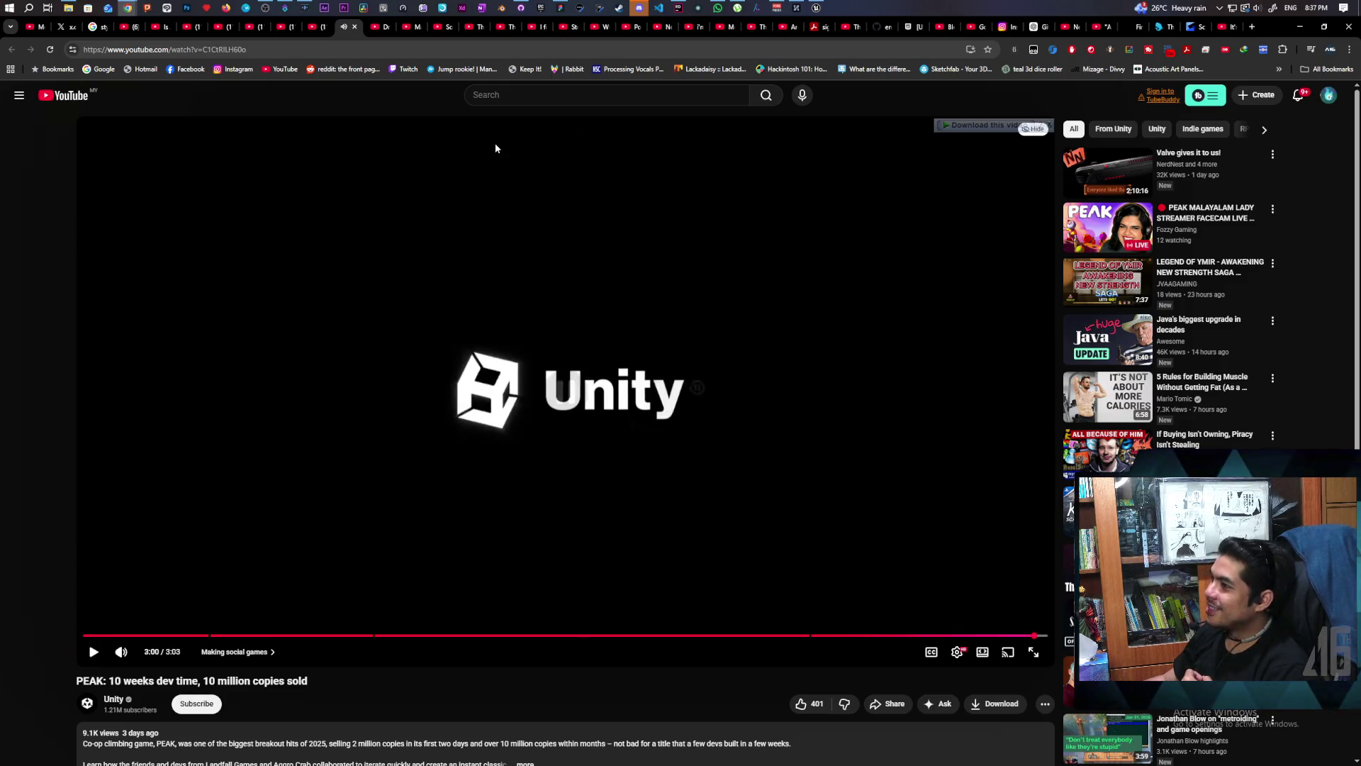
mouse_move(408, 26)
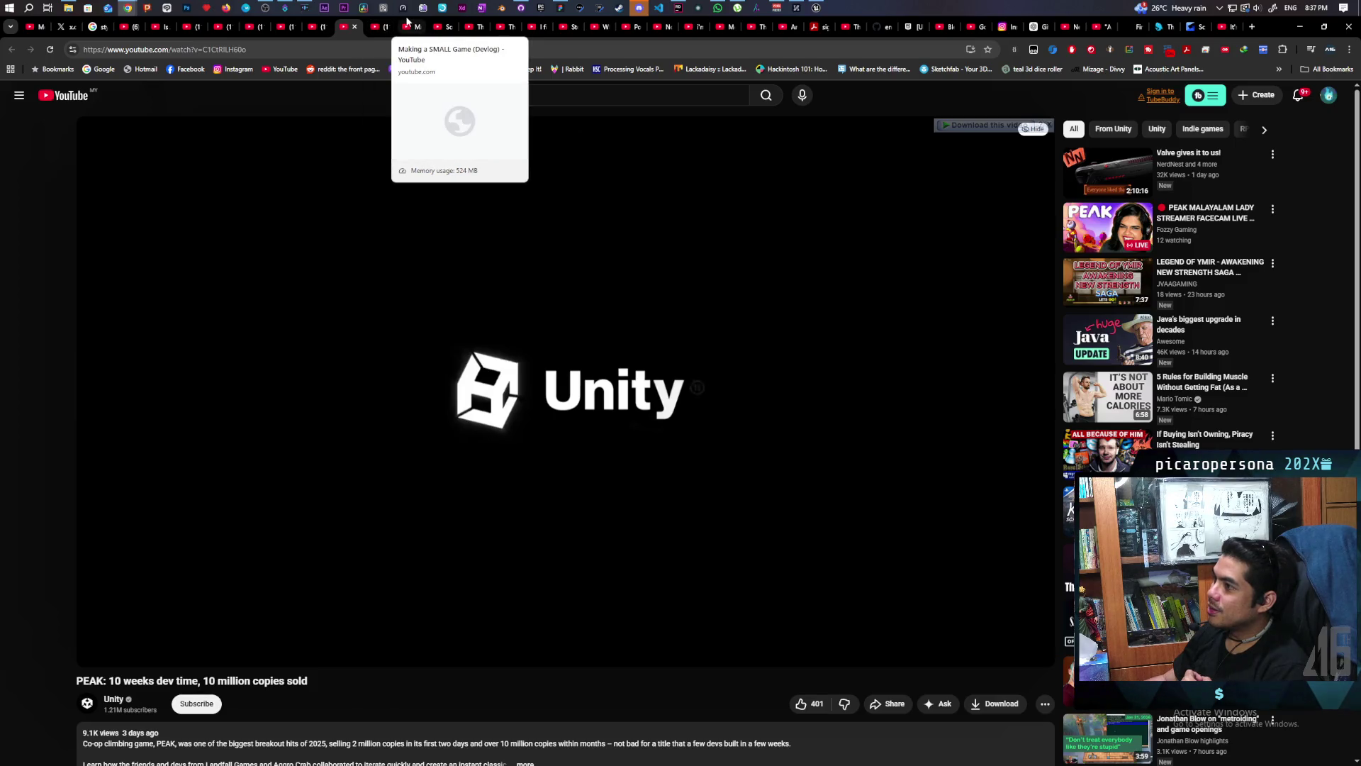
left_click(374, 26)
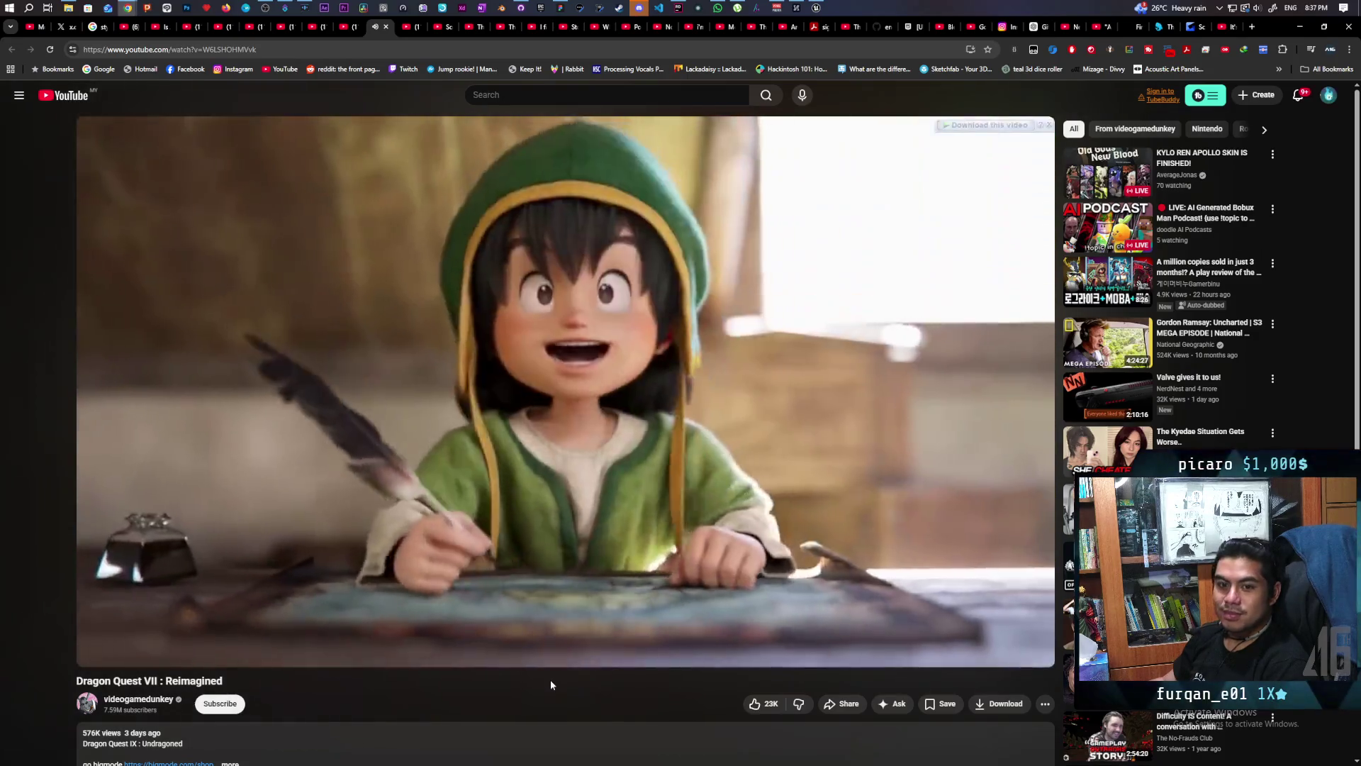
Step: Pause the Dragon Quest VII video and start the multiplayer play session in the Unreal Editor
left_click(842, 390)
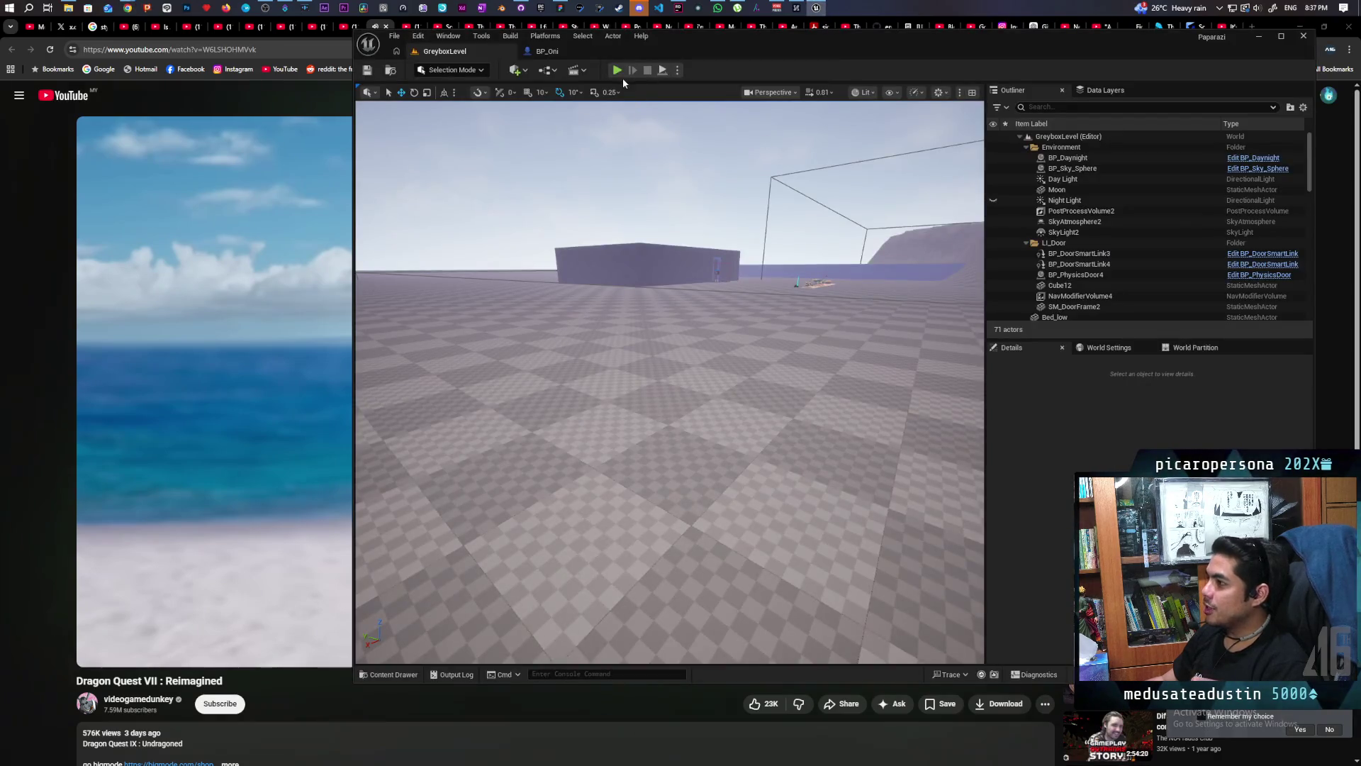
left_click(613, 71)
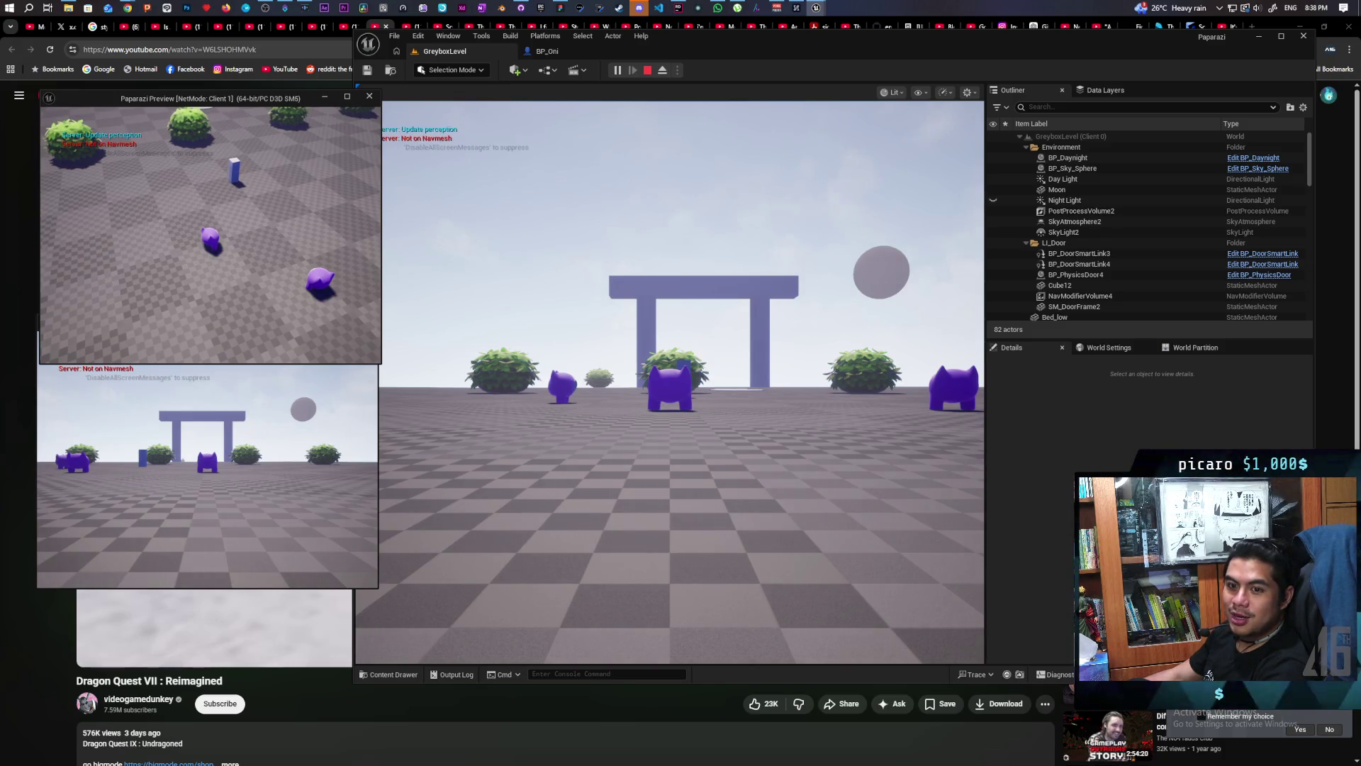
Step: Switch to Unreal Editor and walk the server player character up to and past the bushes
key("alt+Tab")
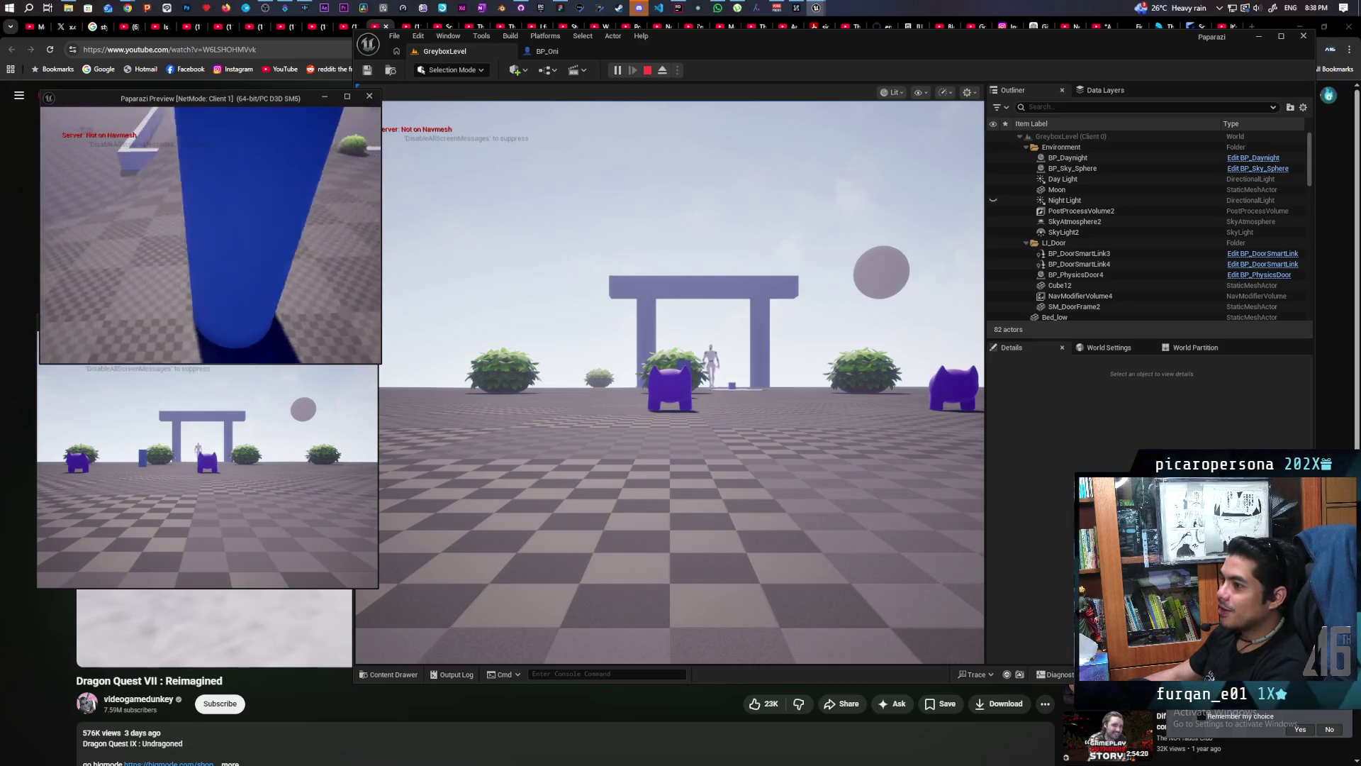
left_click(670, 382)
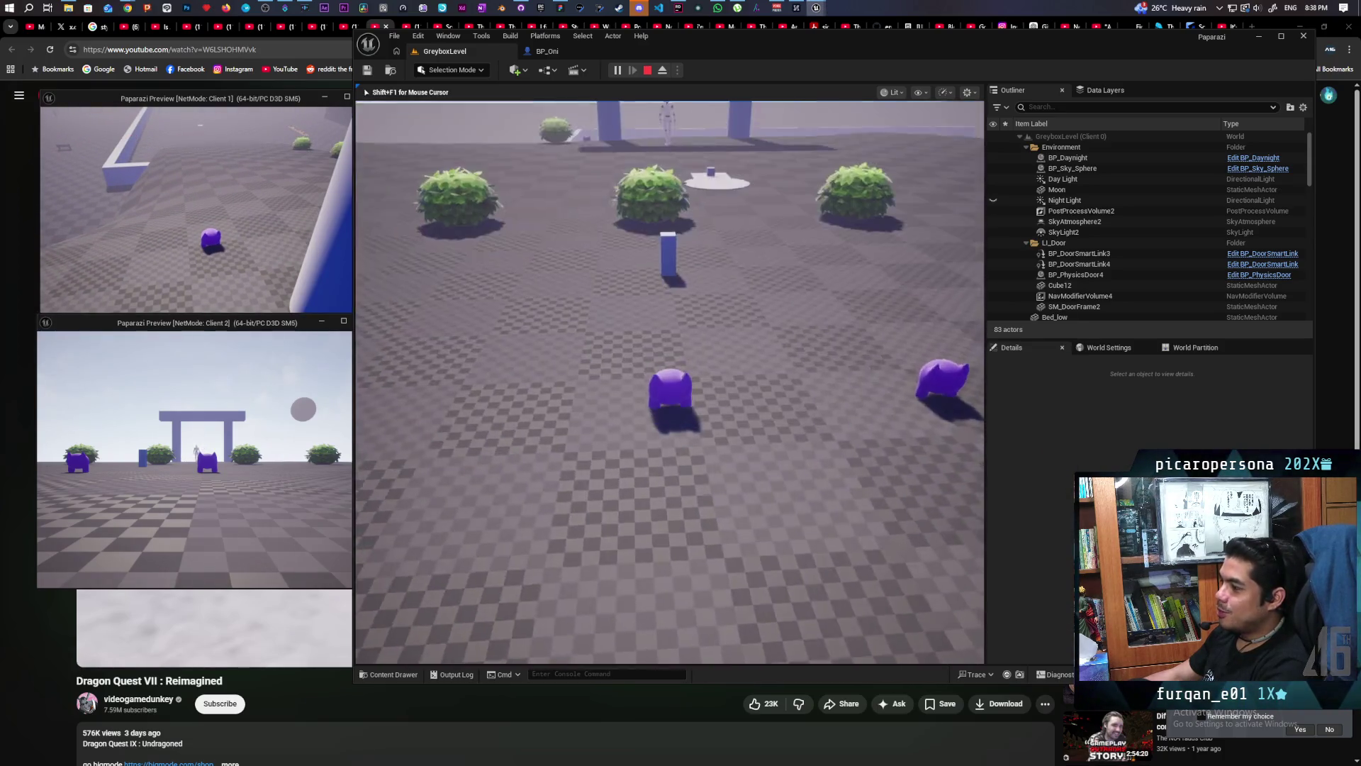
key("w")
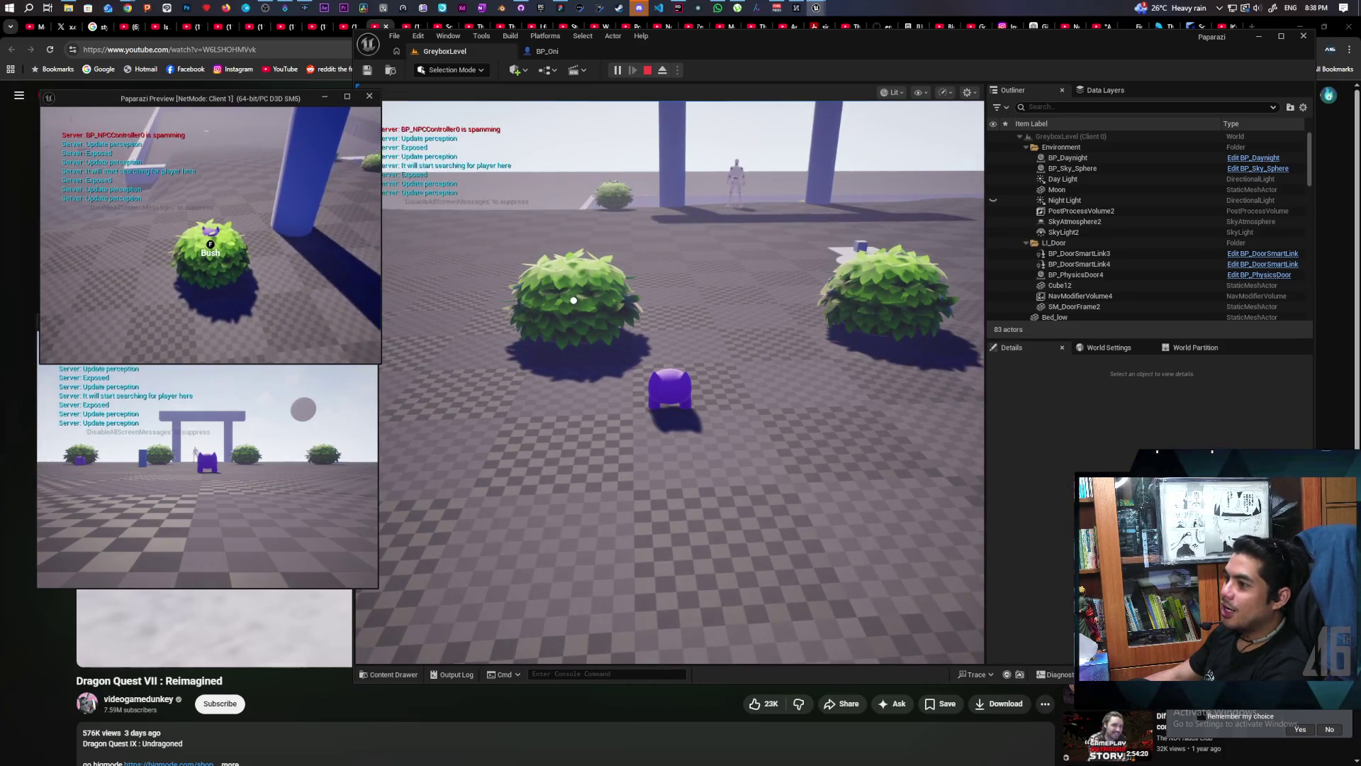
left_click(670, 383)
key("w")
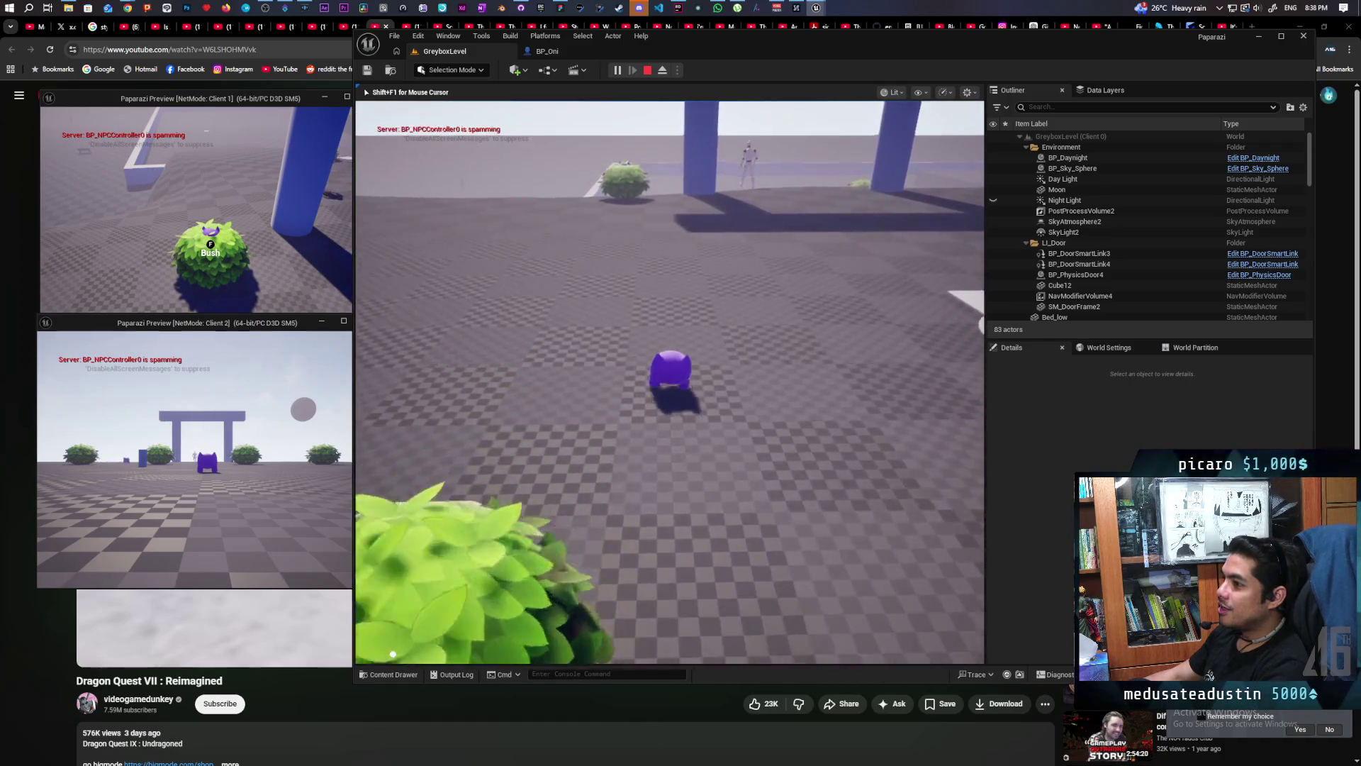
key("w")
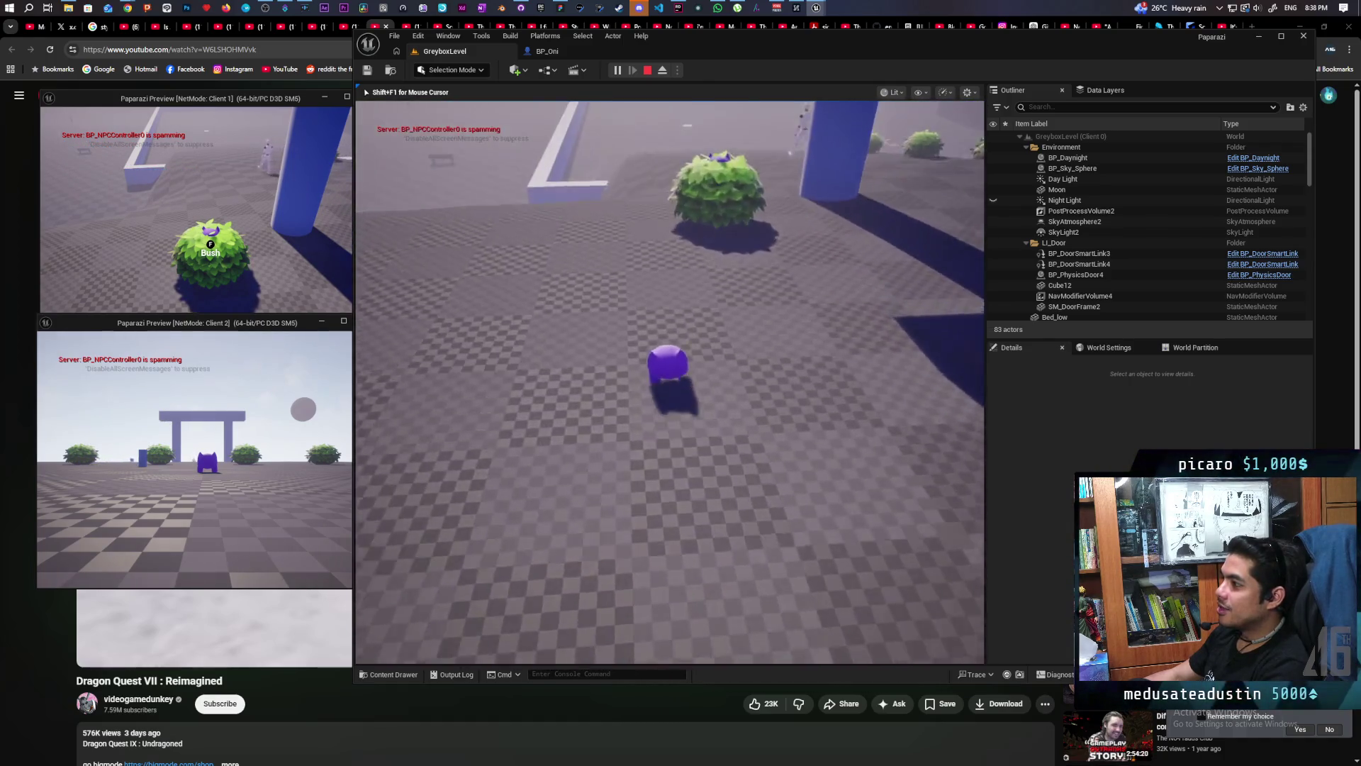
key("shift+F1")
Step: Walk the Client 1 character around the pillar, bushes and back wall, then pick up a carrot
left_click(341, 251)
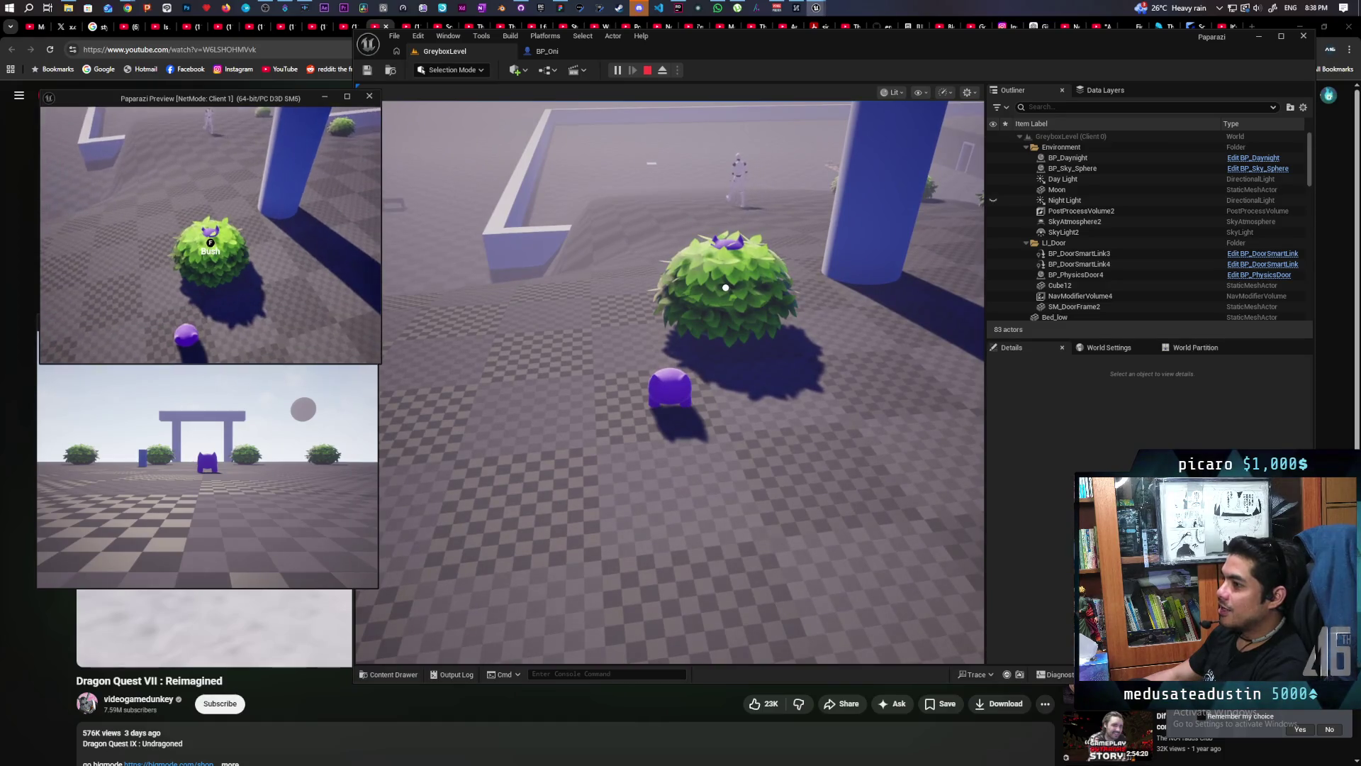
key("w")
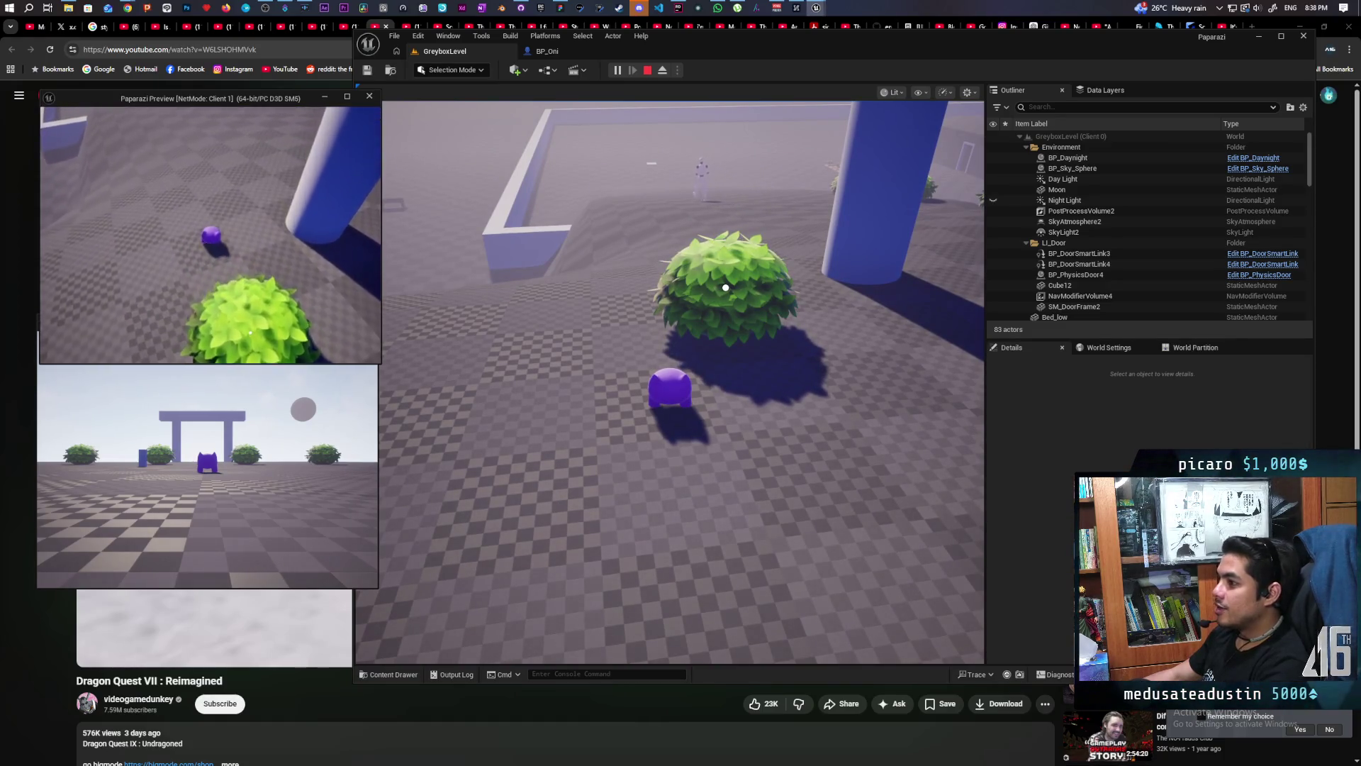
key("w")
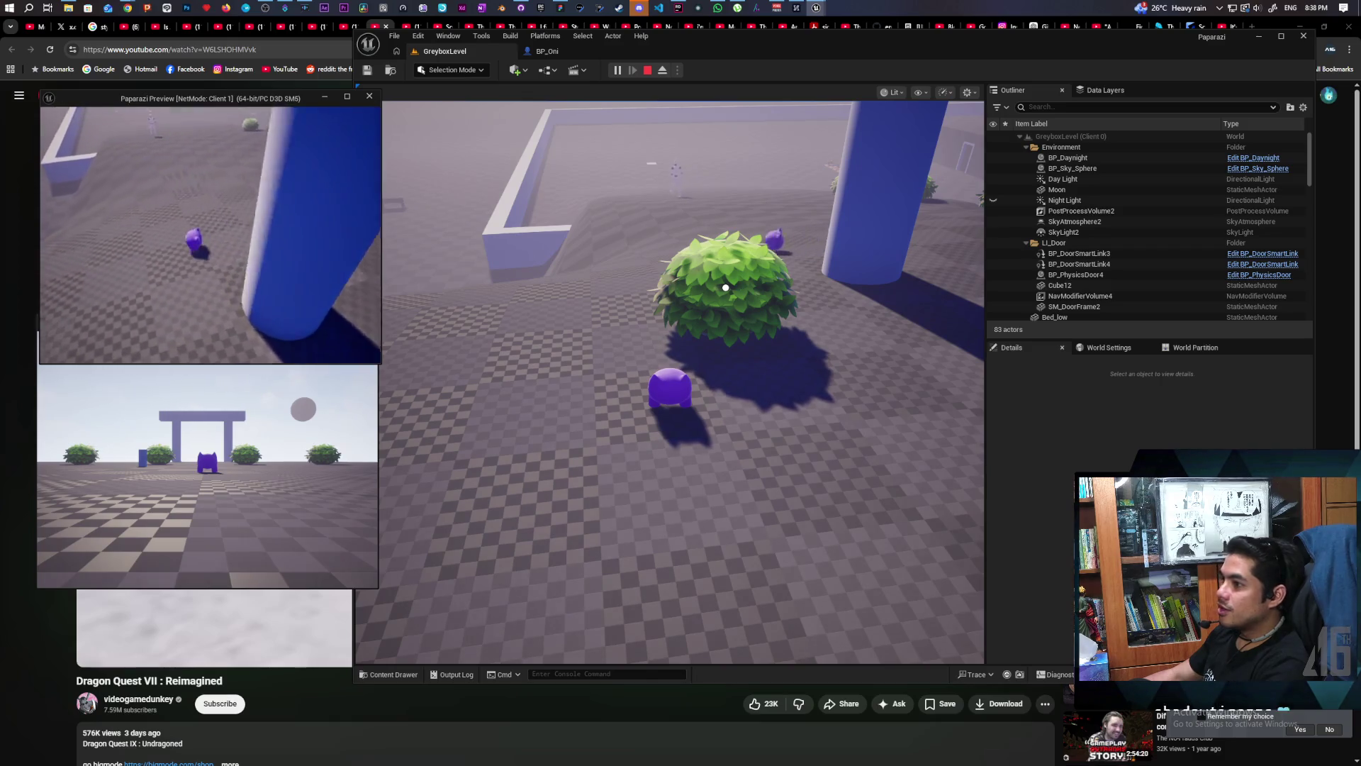
key("w")
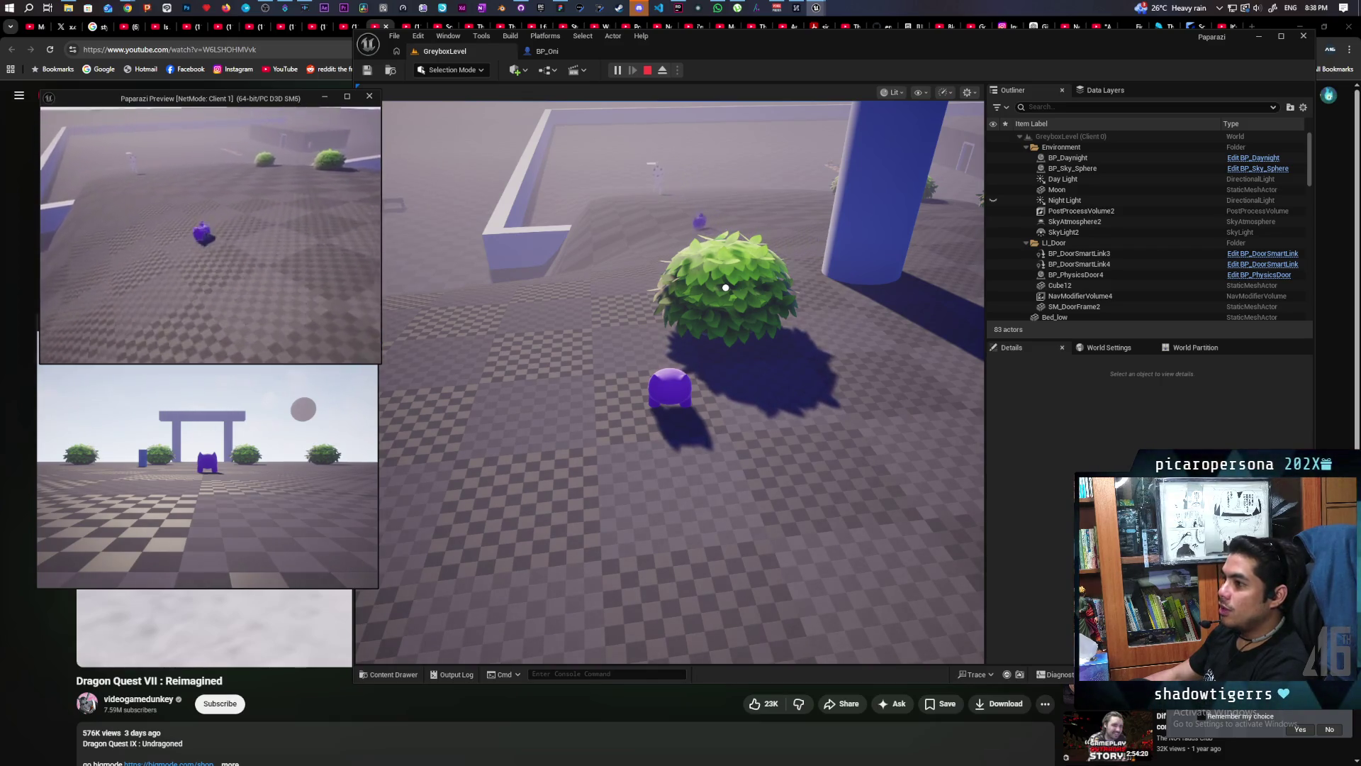
key("w")
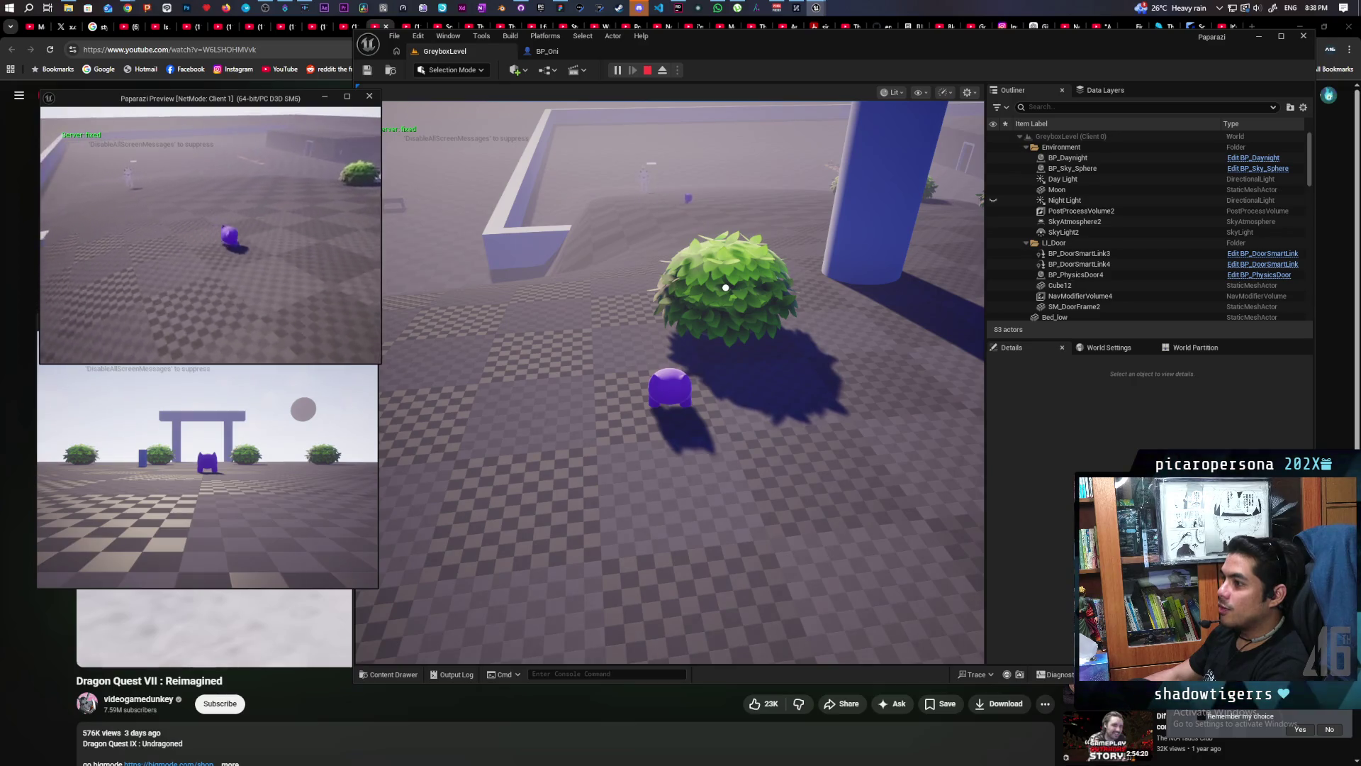
key("w")
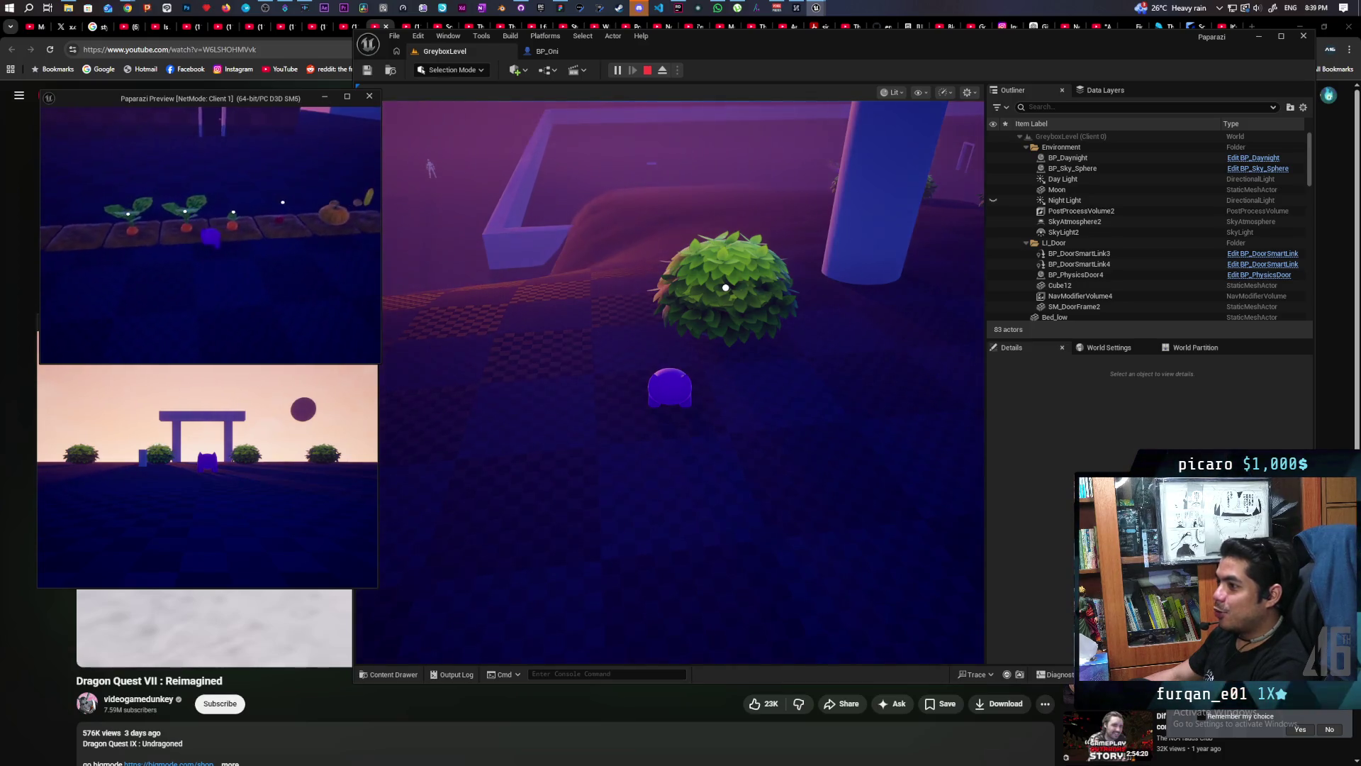
key("f")
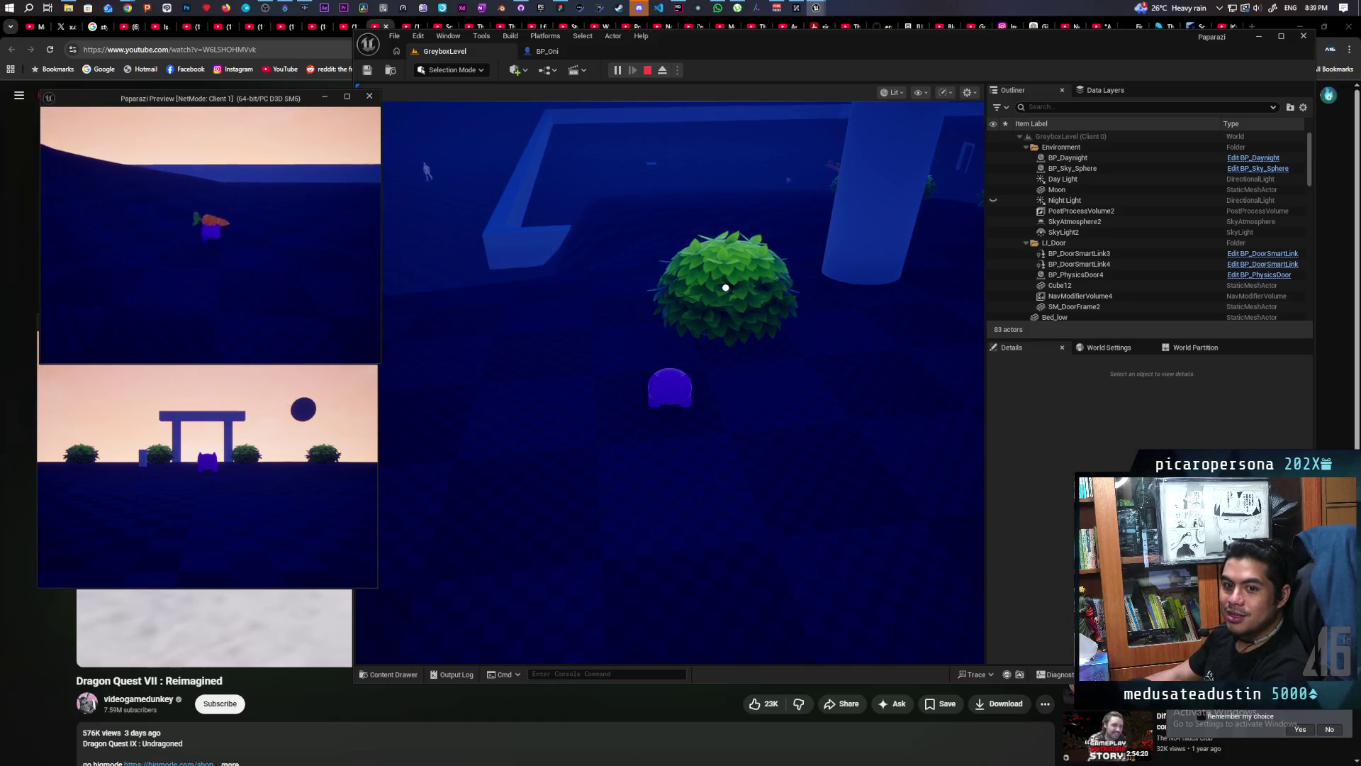
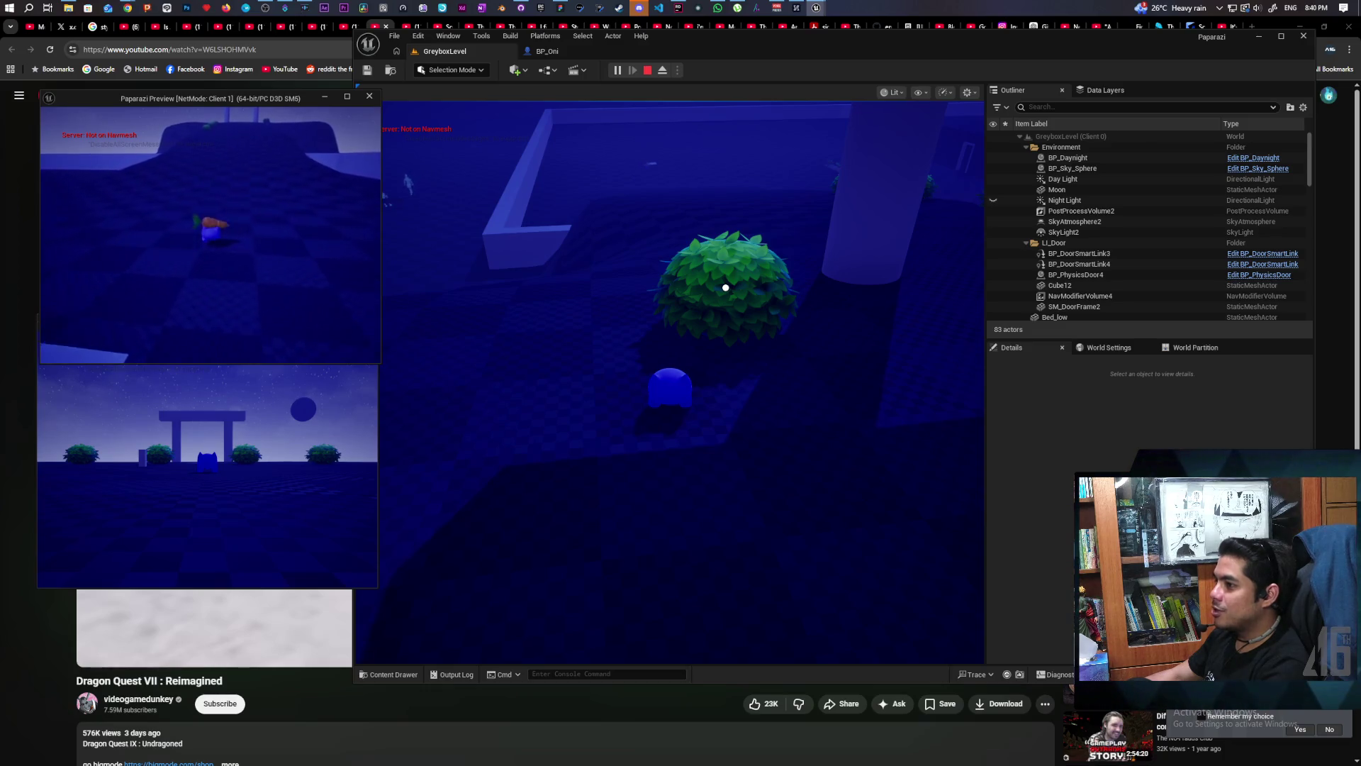
Step: Stop the play-in-editor session and bring BP_Oni's event graph up full screen
key("Escape")
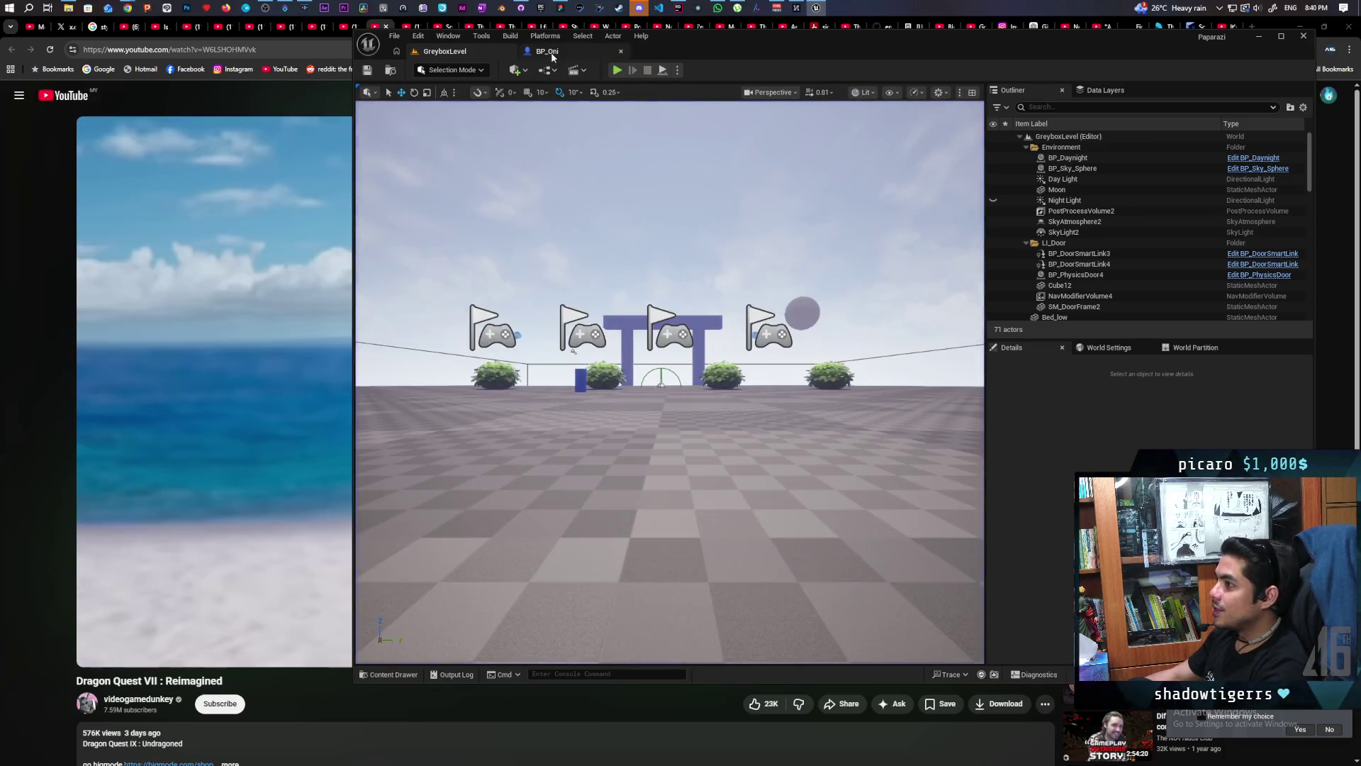
left_click(547, 50)
double_click(780, 38)
scroll(677, 266, "down", 4)
scroll(767, 295, "down", 3)
scroll(767, 294, "up", 5)
scroll(573, 273, "up", 2)
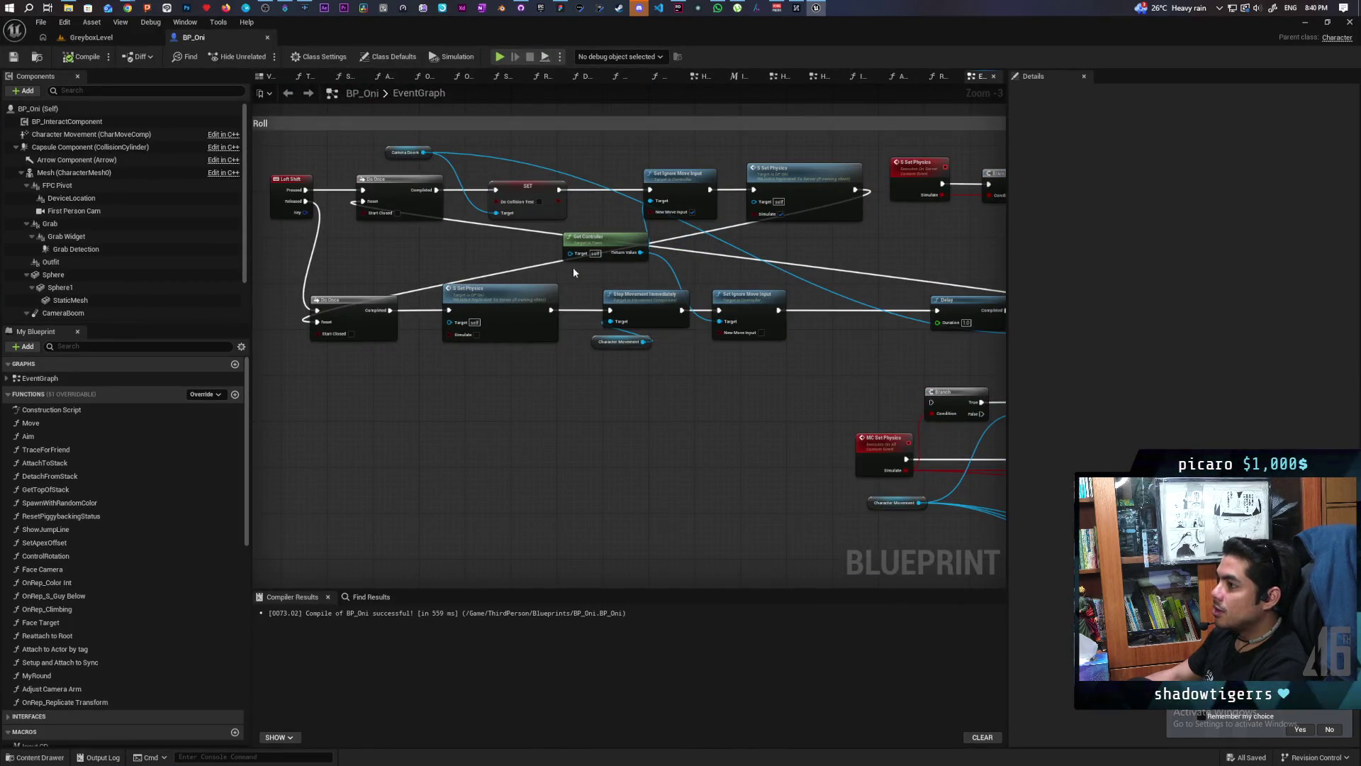
Step: Delete both Do Once nodes and wire Left Shift Pressed to SET, Released to Set Physics
left_click_drag(573, 273, 556, 304)
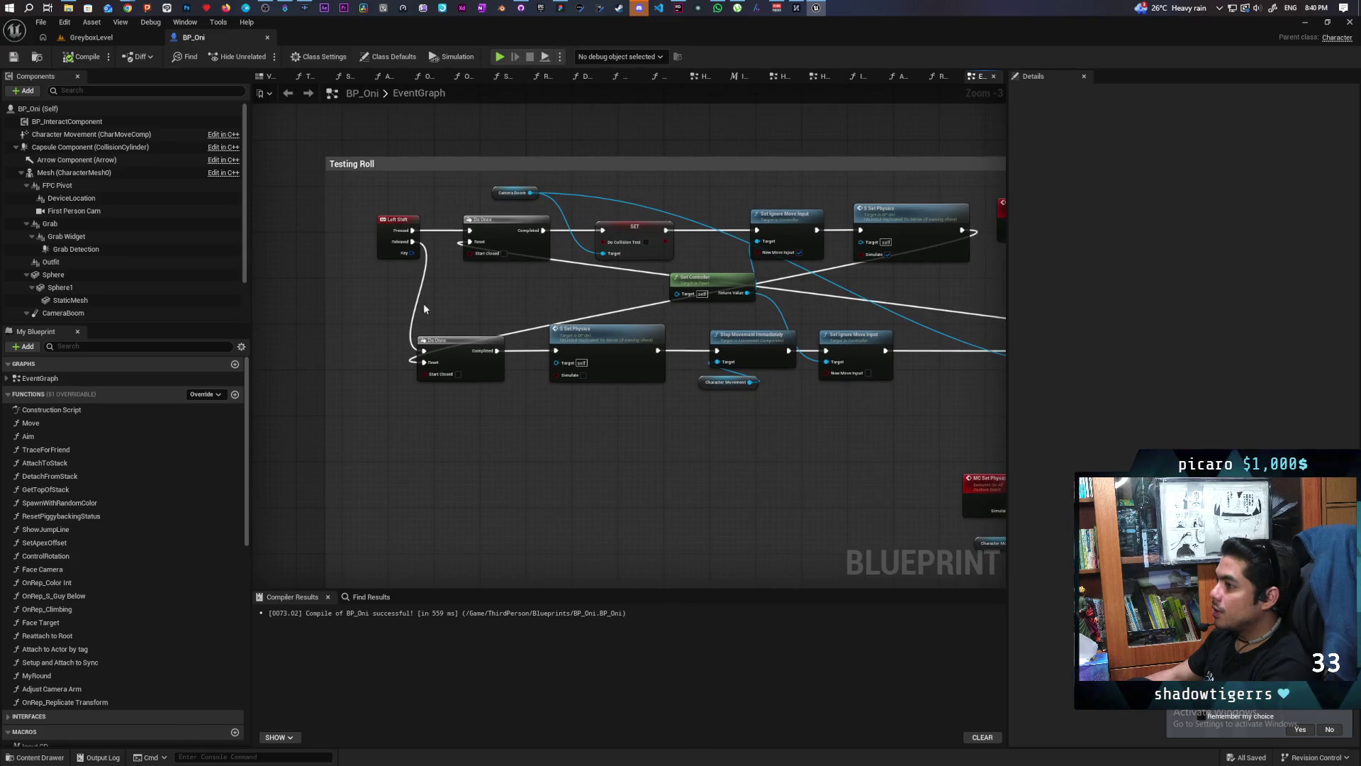
left_click(480, 250)
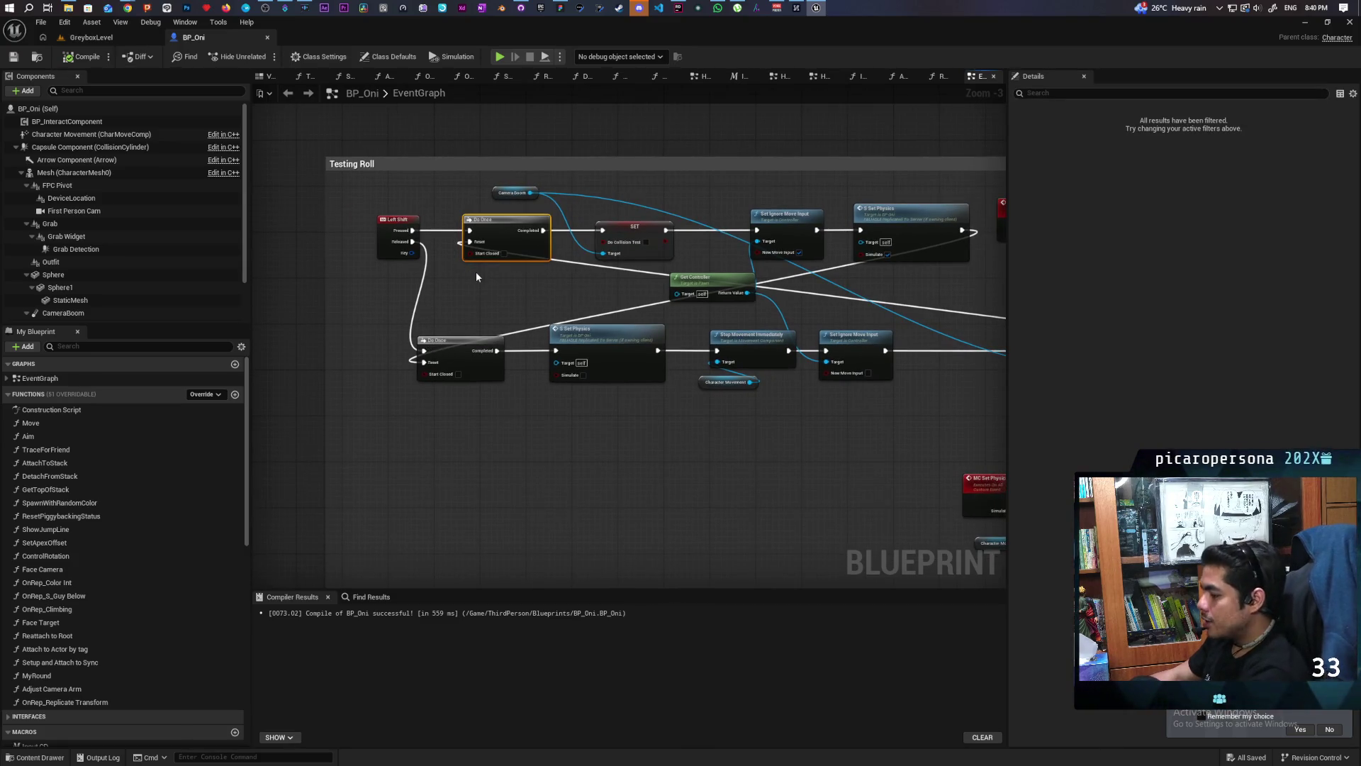
key("Delete")
left_click(460, 336)
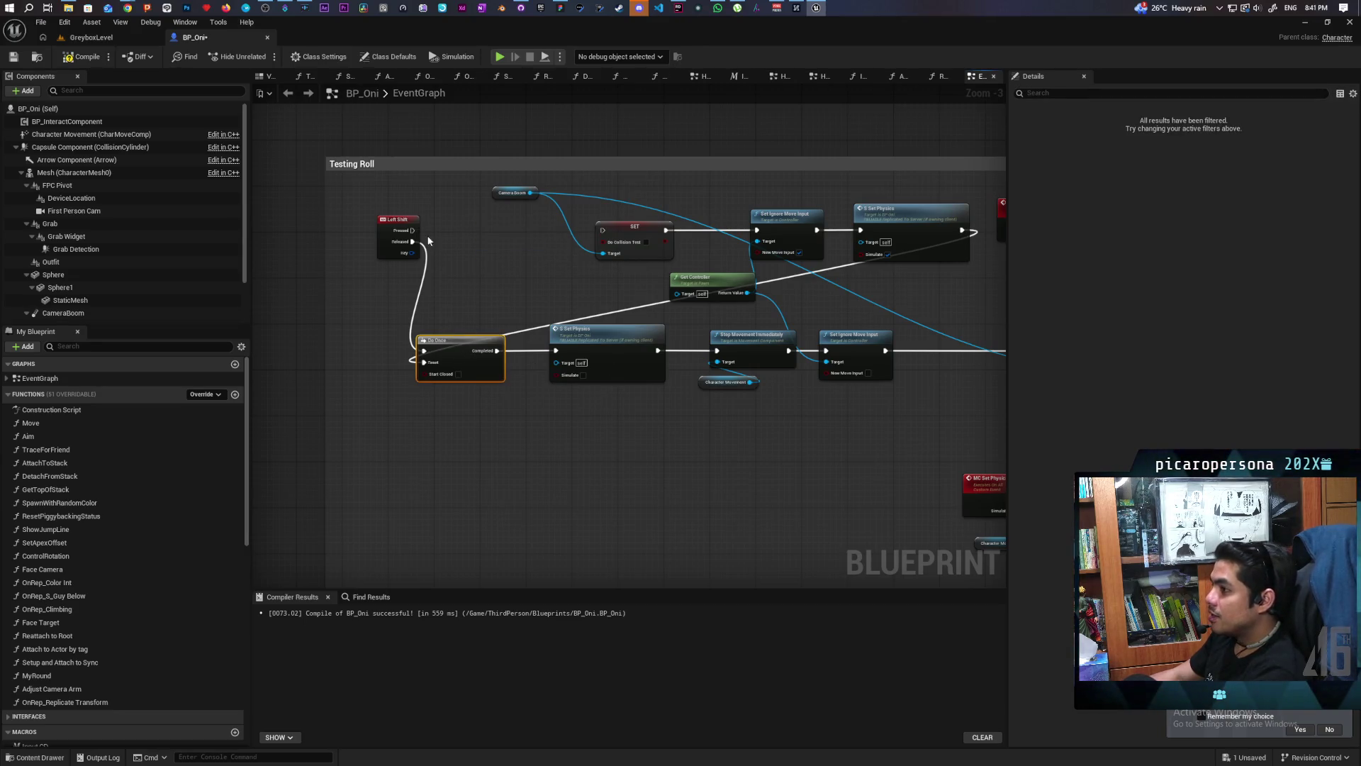
key("Delete")
left_click_drag(412, 231, 603, 231)
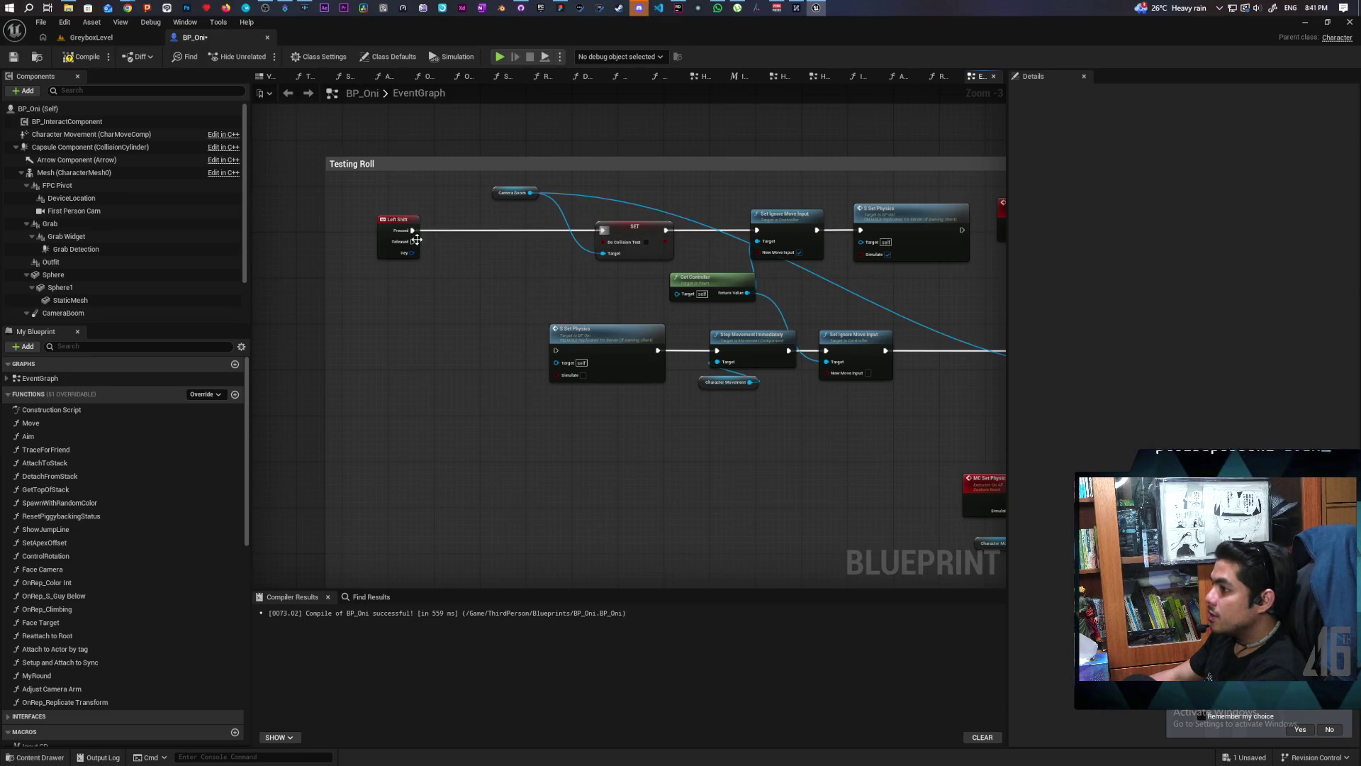
mouse_move(416, 240)
left_mouse_down()
mouse_move(554, 349)
mouse_move(554, 335)
mouse_move(511, 332)
mouse_move(534, 339)
left_mouse_up()
Step: Delete the stop-movement, ignore-input and Delay nodes from the lower physics chain
mouse_move(693, 389)
left_mouse_down()
mouse_move(565, 404)
mouse_move(738, 390)
left_mouse_up()
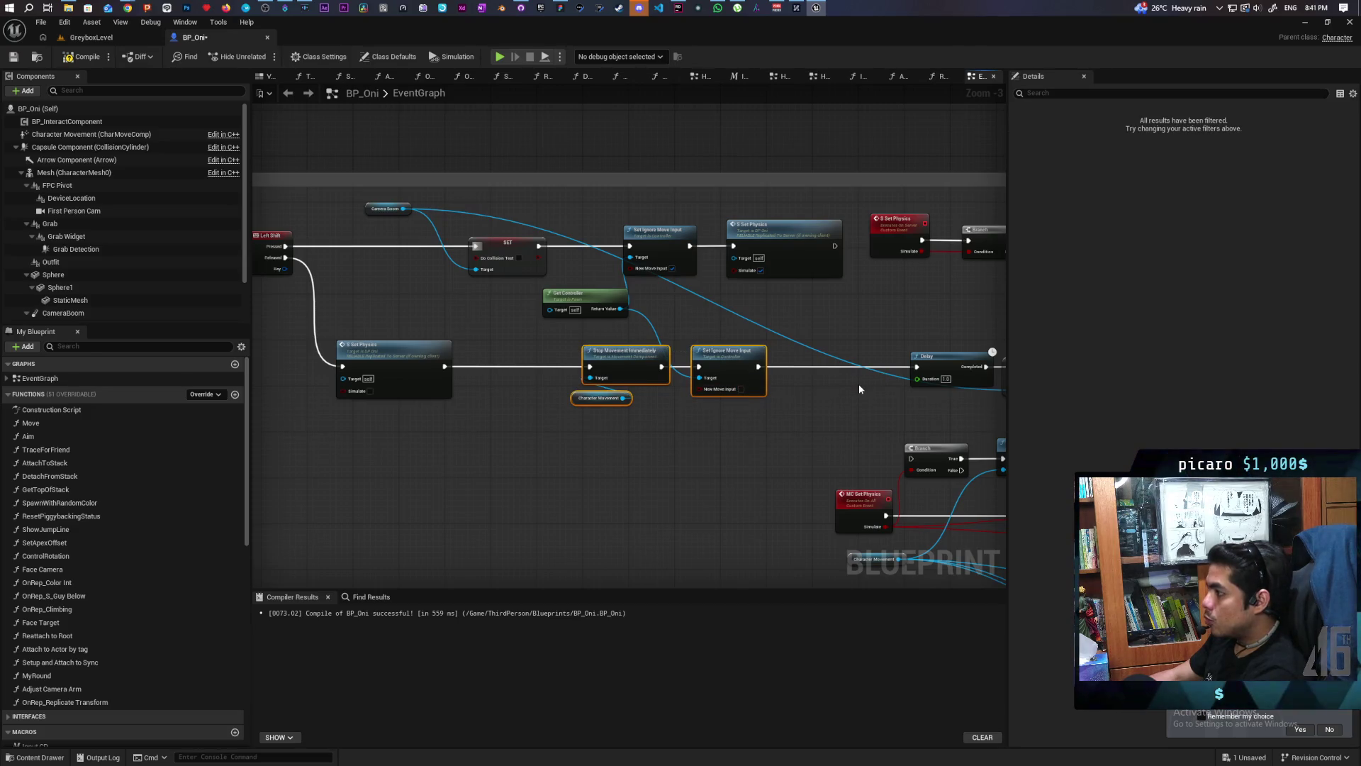
left_click_drag(861, 386, 602, 373)
left_click_drag(699, 346, 591, 349)
mouse_move(277, 426)
left_mouse_down()
mouse_move(442, 422)
mouse_move(716, 346)
left_mouse_up()
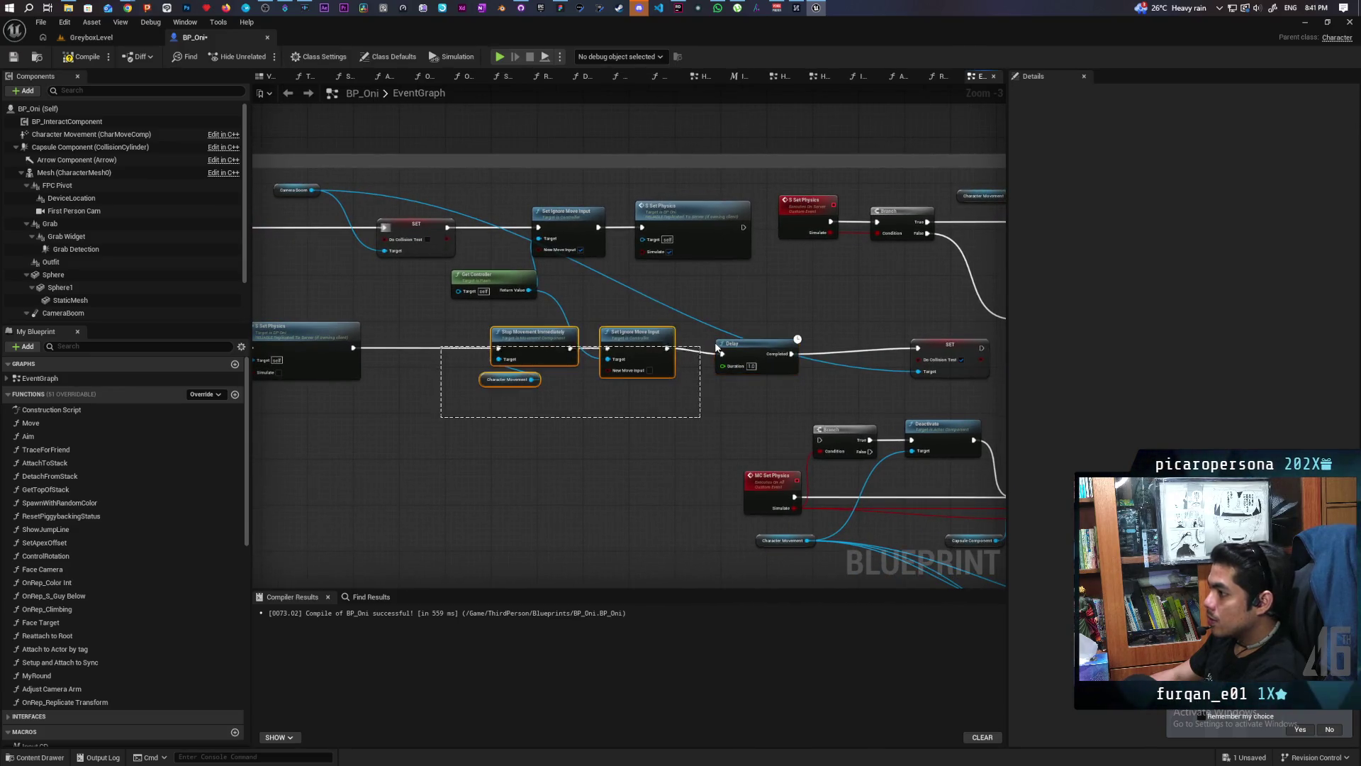
key("Delete")
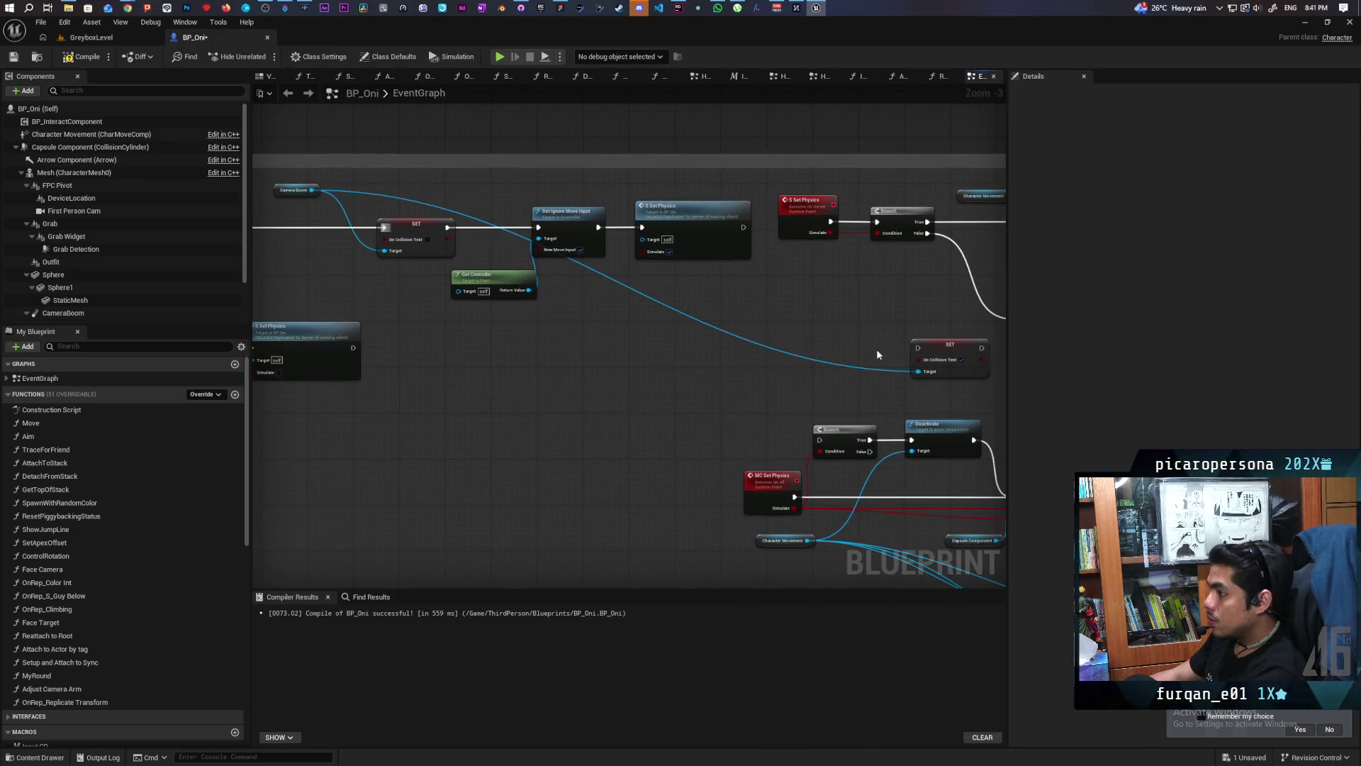
Step: Remove Set Ignore Move Input and Get Controller, rewiring bDoCollisionTest SET beside Set Physics
left_click_drag(913, 350, 394, 348)
left_click_drag(511, 344, 634, 422)
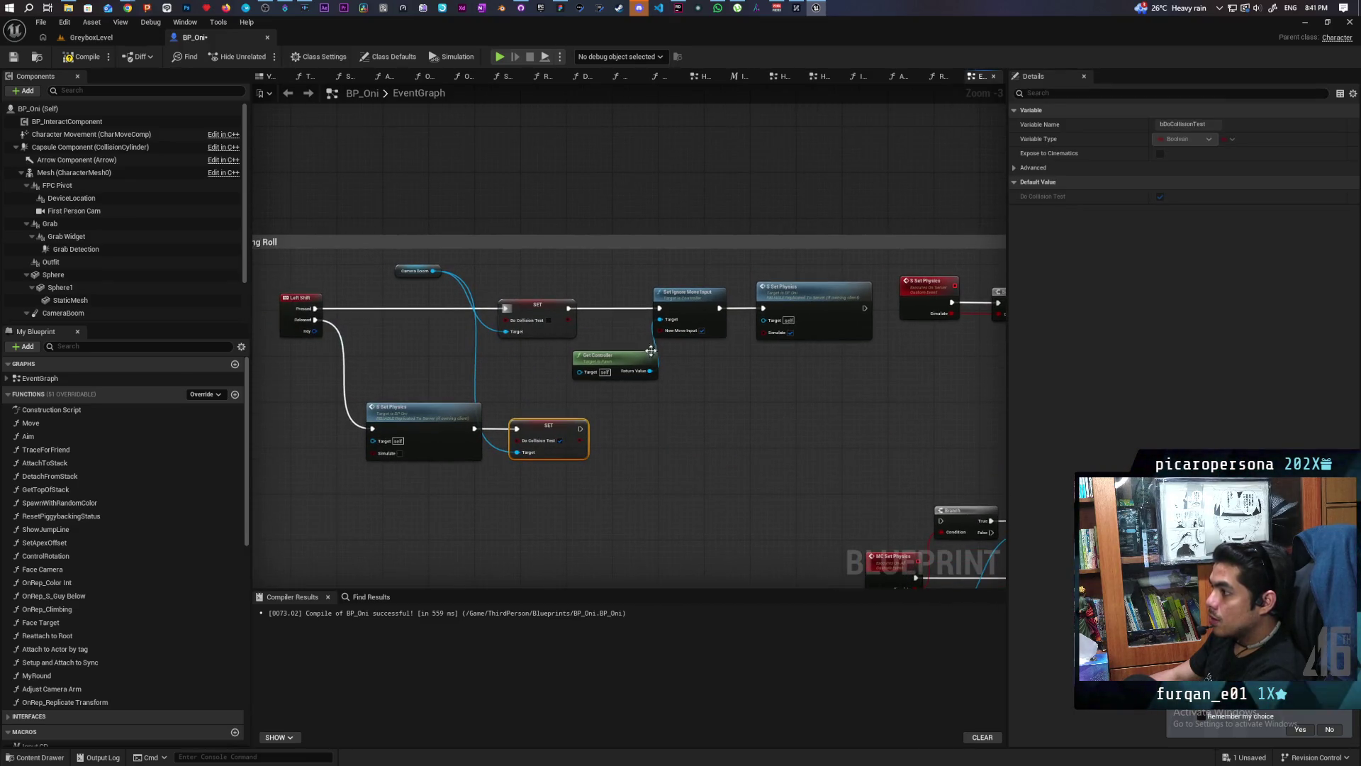
left_click_drag(645, 279, 689, 415)
key("Delete")
mouse_move(570, 309)
left_mouse_down()
mouse_move(762, 317)
mouse_move(656, 305)
left_mouse_up()
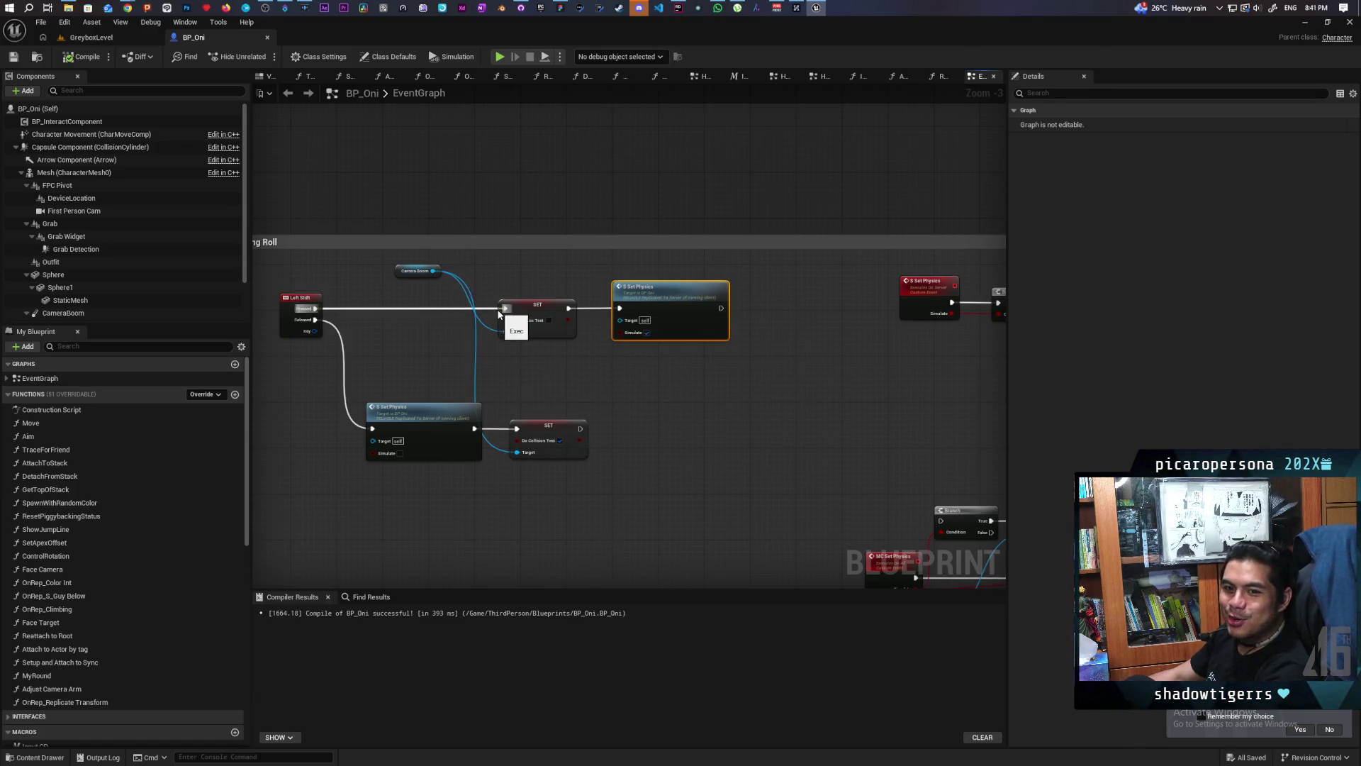
scroll(790, 350, "down", 1)
scroll(508, 373, "up", 4)
scroll(507, 374, "down", 1)
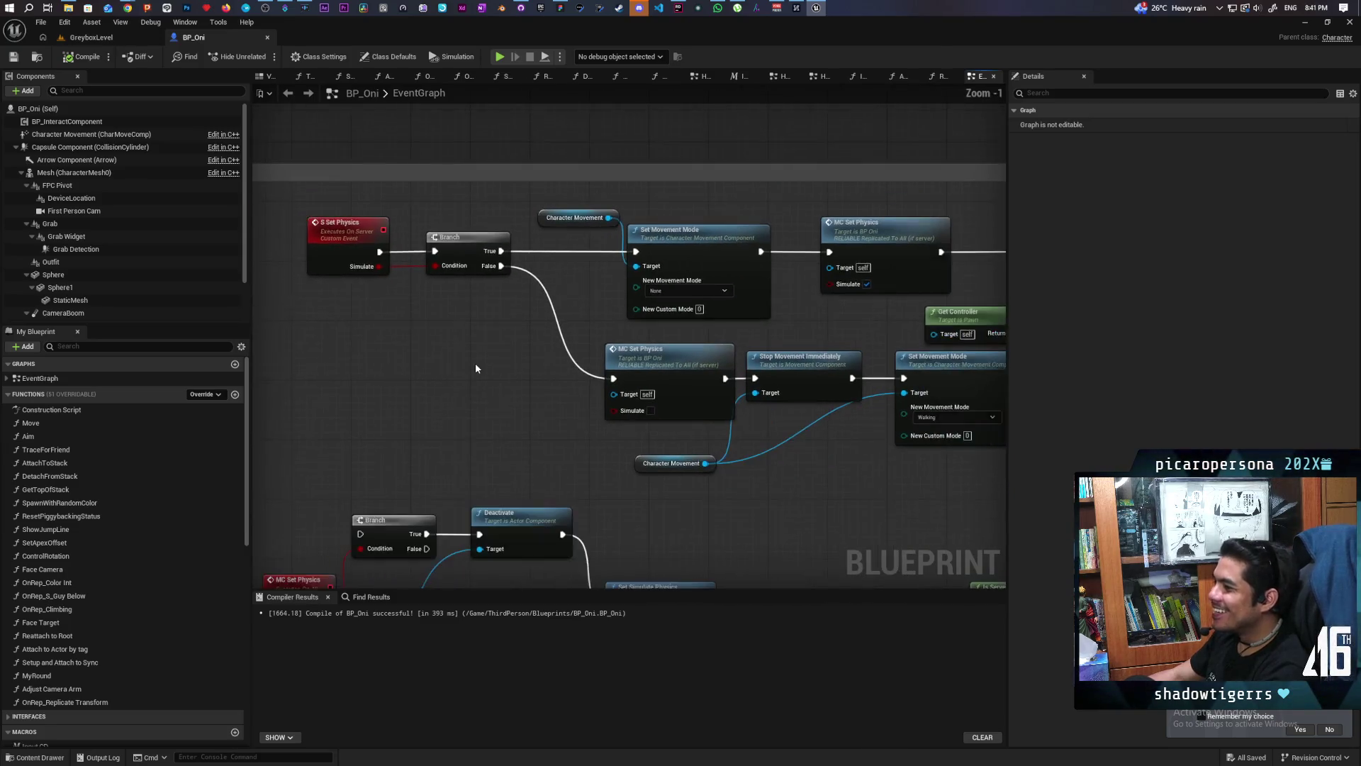
Step: Delete both Set Ignore Move Input nodes and the Get Controller node
mouse_move(516, 354)
left_mouse_down()
mouse_move(402, 290)
mouse_move(488, 276)
mouse_move(169, 280)
left_mouse_up()
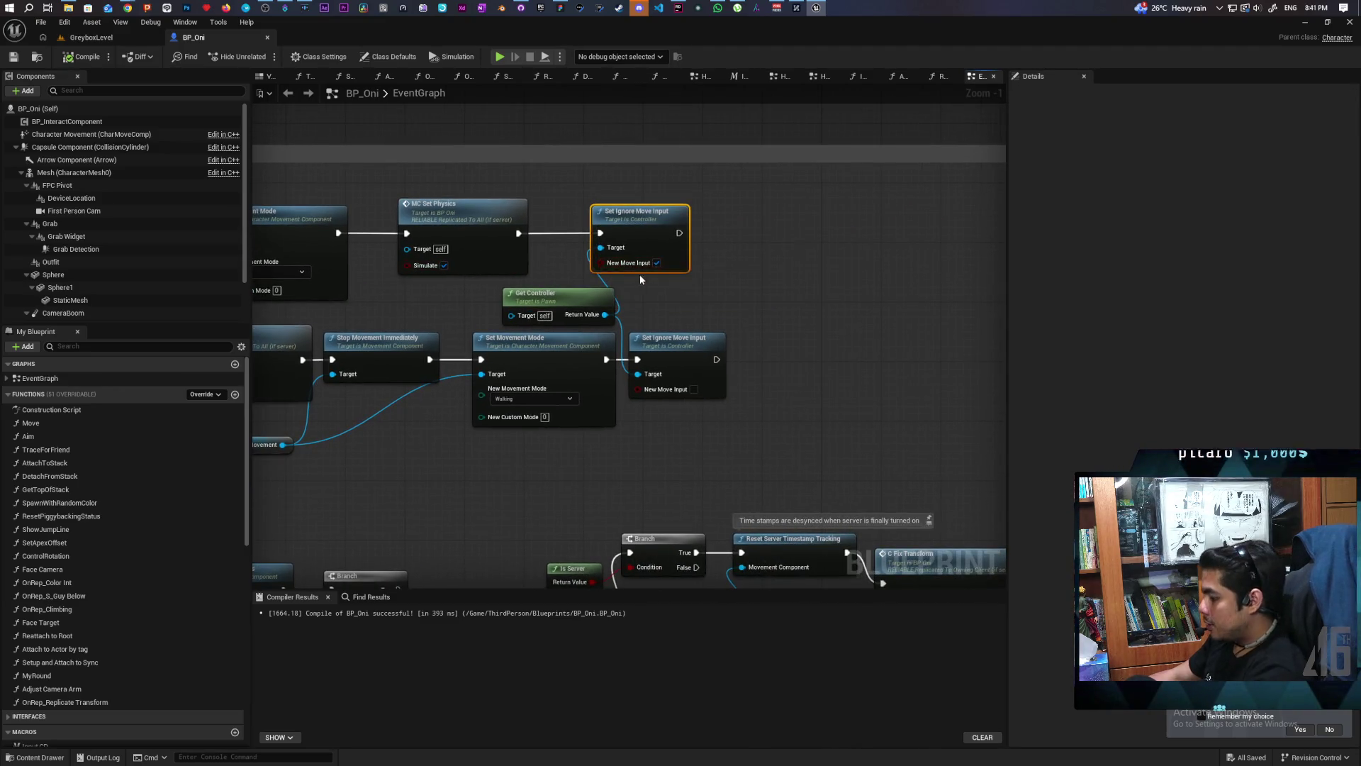
key("Delete")
left_click(681, 340)
key("Delete")
left_click(606, 298)
key("Delete")
Step: Reroute the Branch True wire to Set Movement Mode and align Stop Movement Immediately
left_click_drag(595, 310, 888, 294)
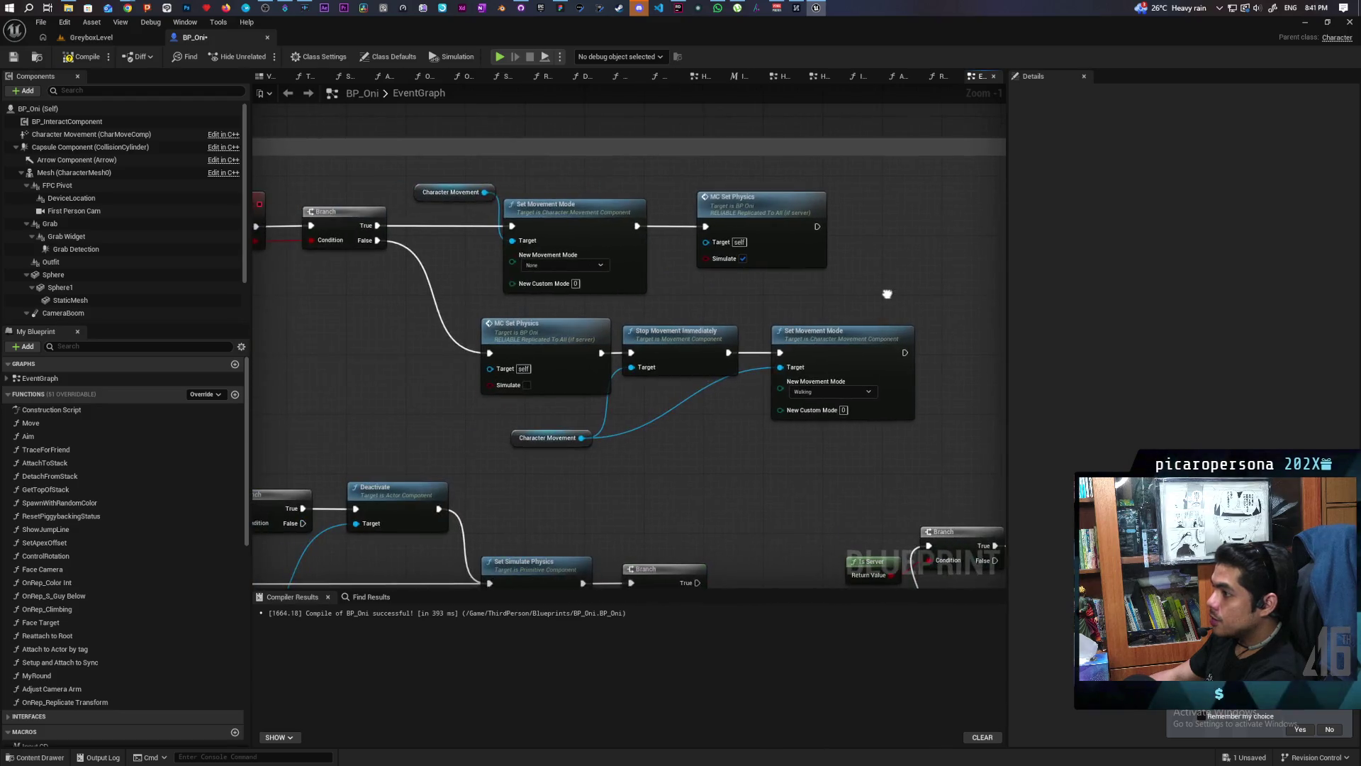
left_click_drag(511, 226, 705, 226)
mouse_move(702, 352)
left_mouse_down()
mouse_move(720, 353)
mouse_move(682, 342)
left_mouse_up()
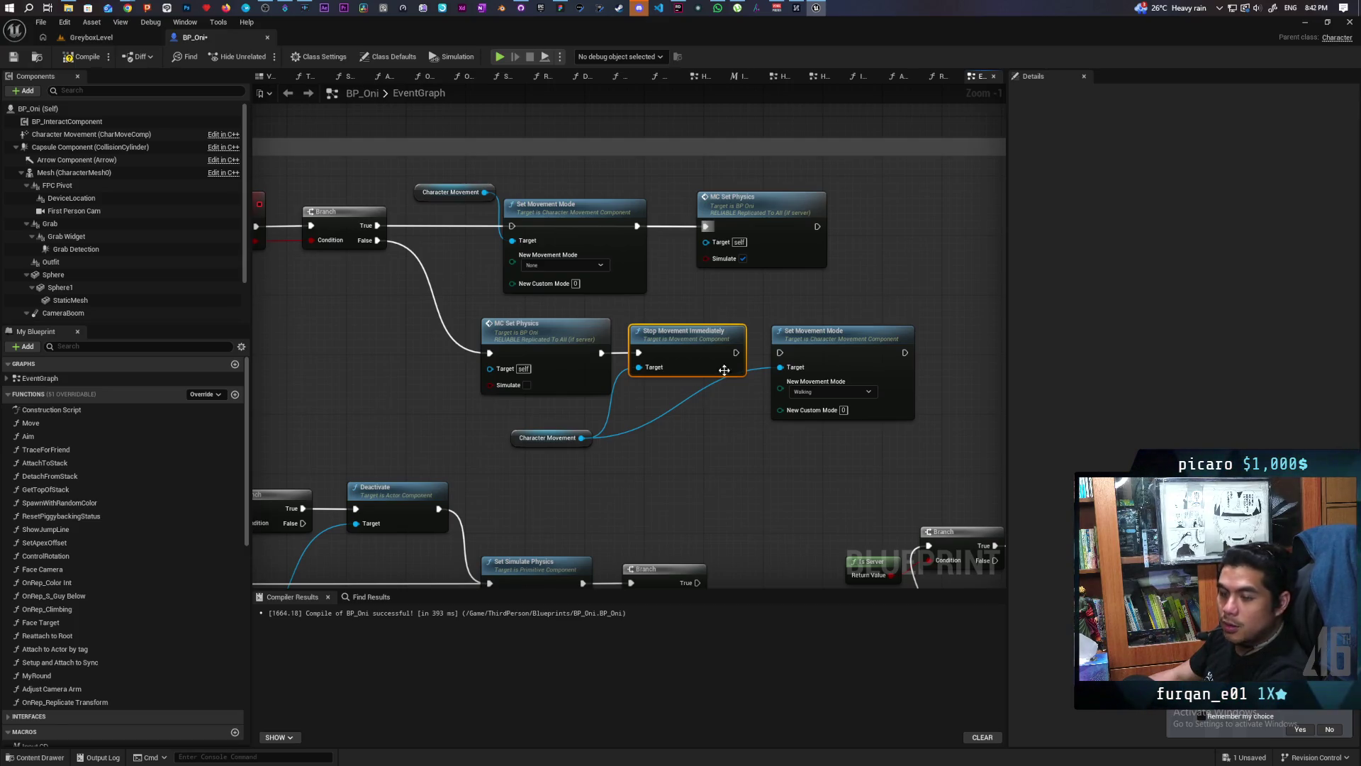
scroll(593, 301, "down", 2)
scroll(593, 301, "down", 2)
scroll(607, 304, "down", 2)
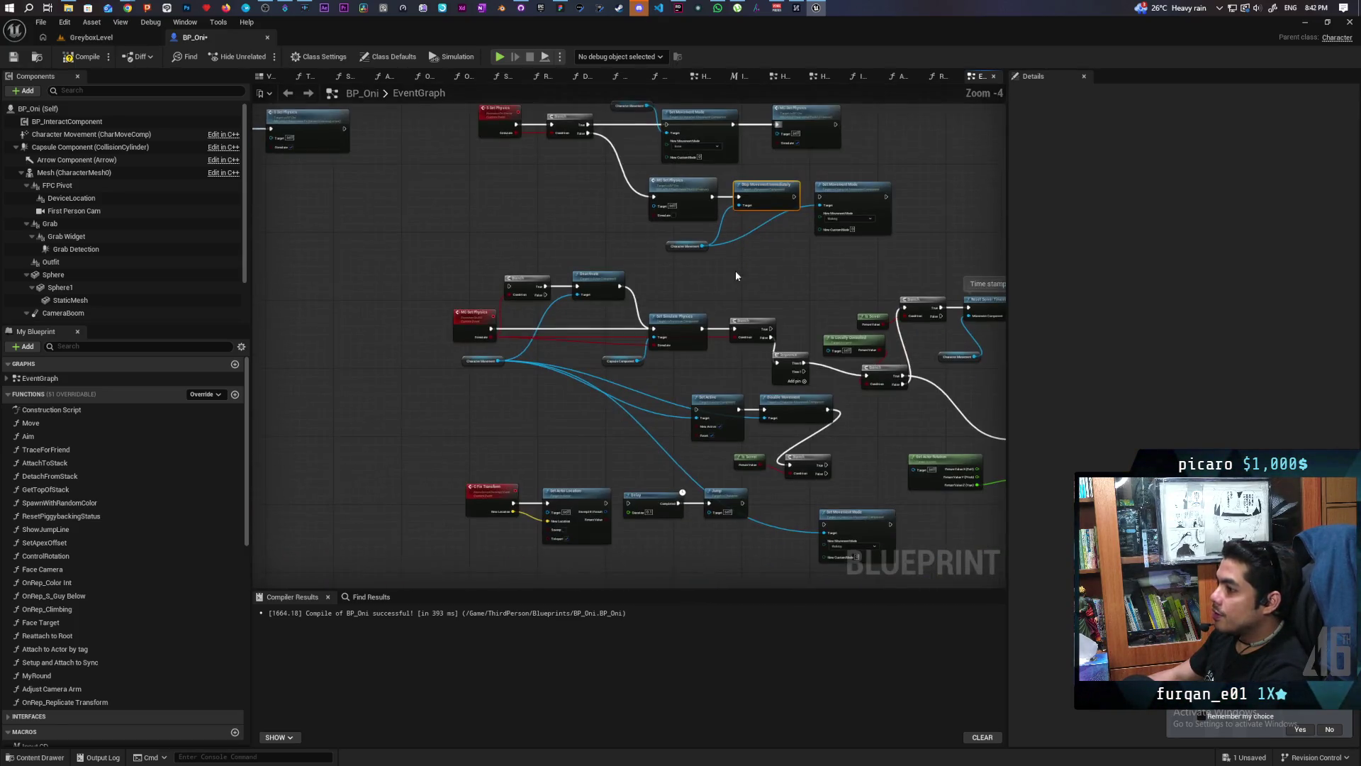
scroll(622, 307, "up", 3)
scroll(622, 307, "up", 1)
scroll(589, 307, "up", 1)
scroll(574, 277, "up", 1)
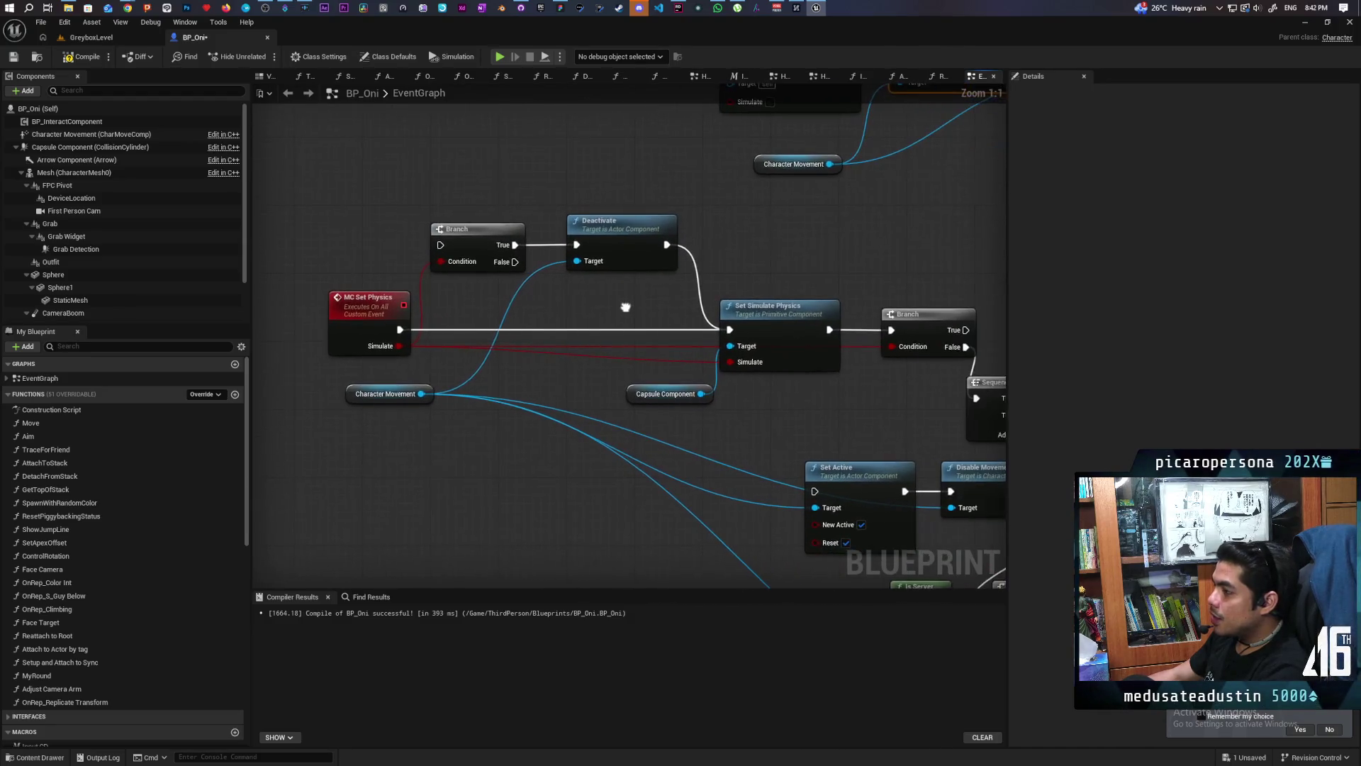
Step: Delete the Branch and Deactivate nodes and pull Set Simulate Physics and Branch leftward
left_click_drag(465, 214, 583, 286)
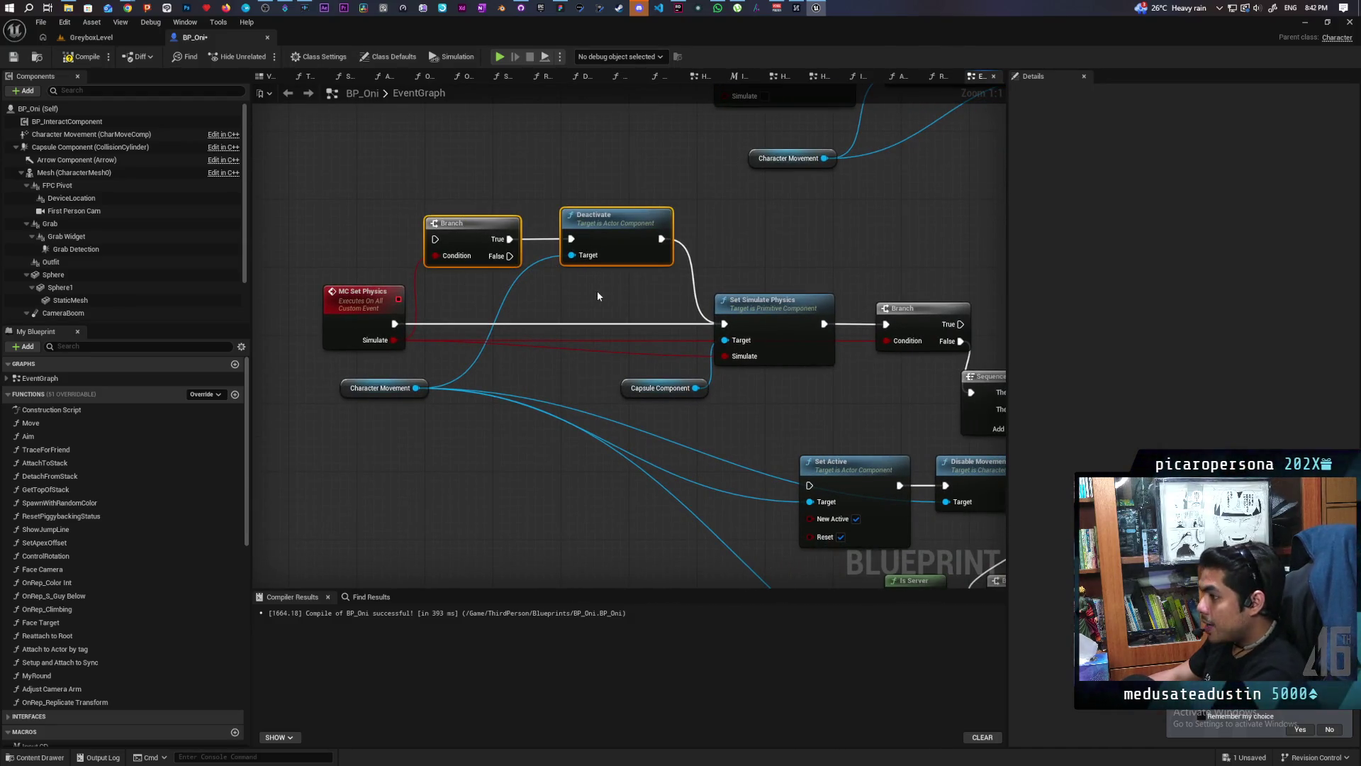
key("Delete")
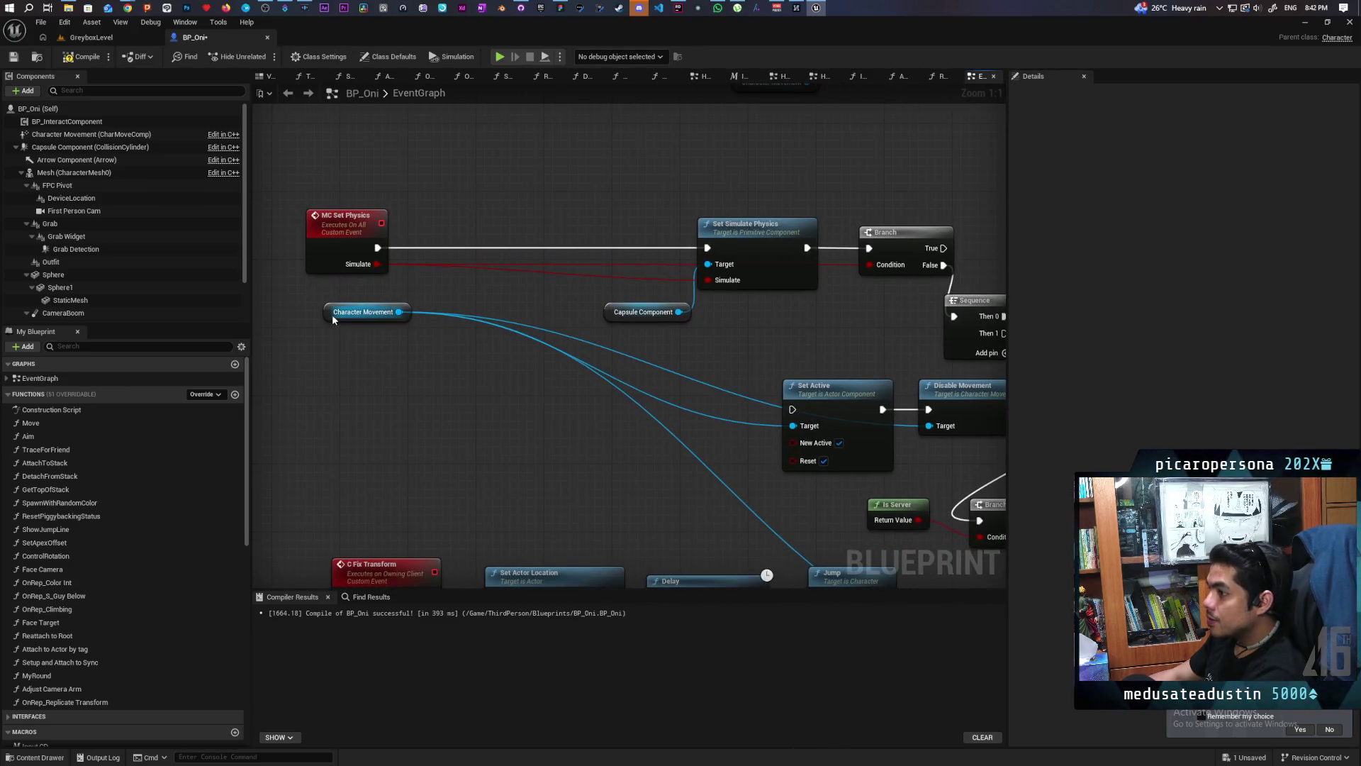
left_click_drag(333, 319, 444, 446)
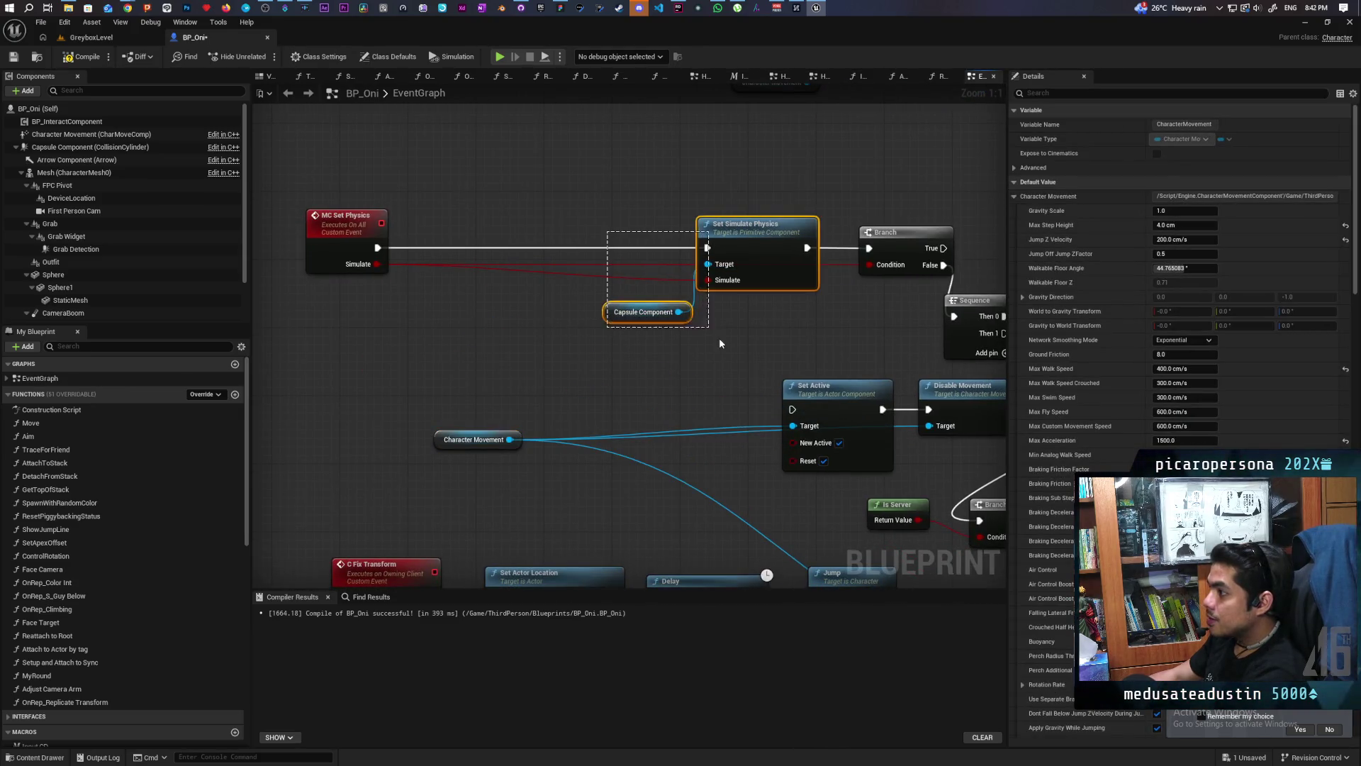
left_click_drag(606, 236, 819, 325)
left_click_drag(771, 235, 542, 235)
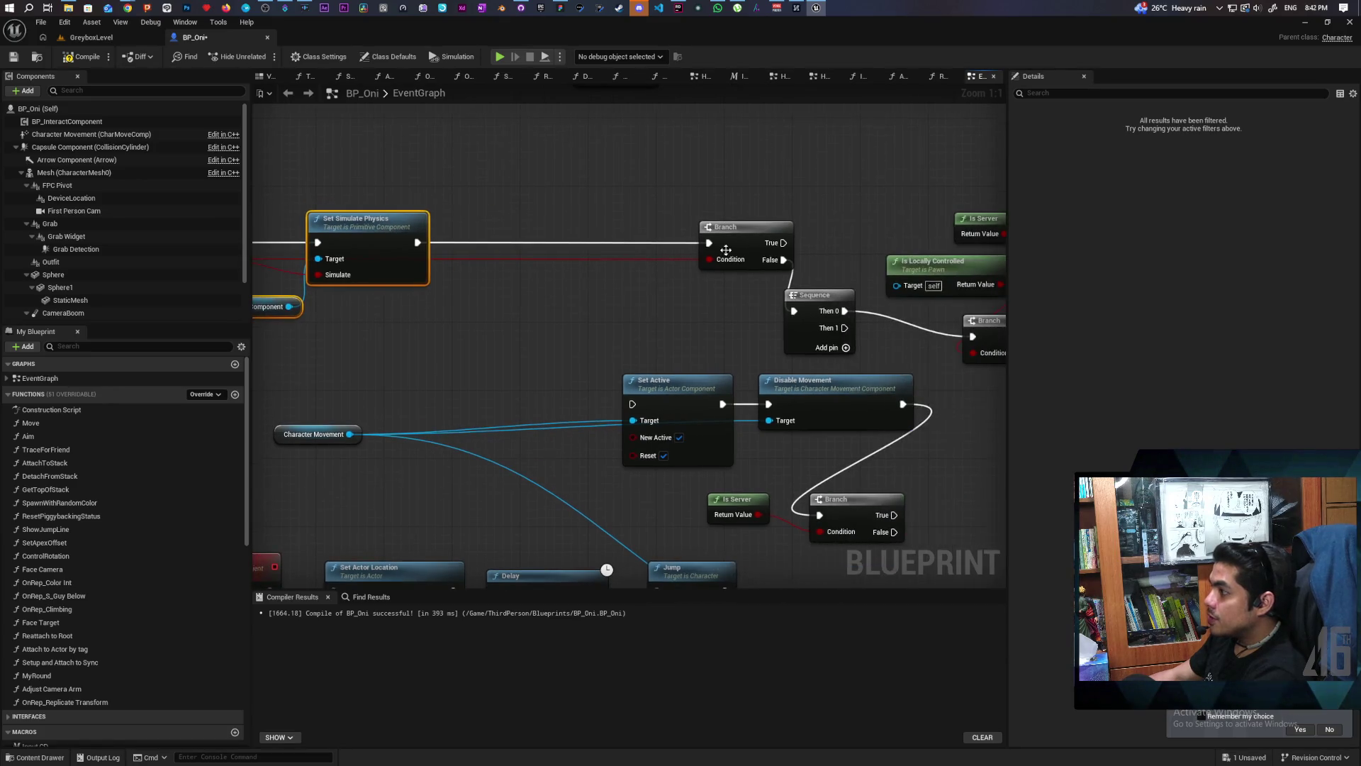
left_click_drag(744, 227, 524, 229)
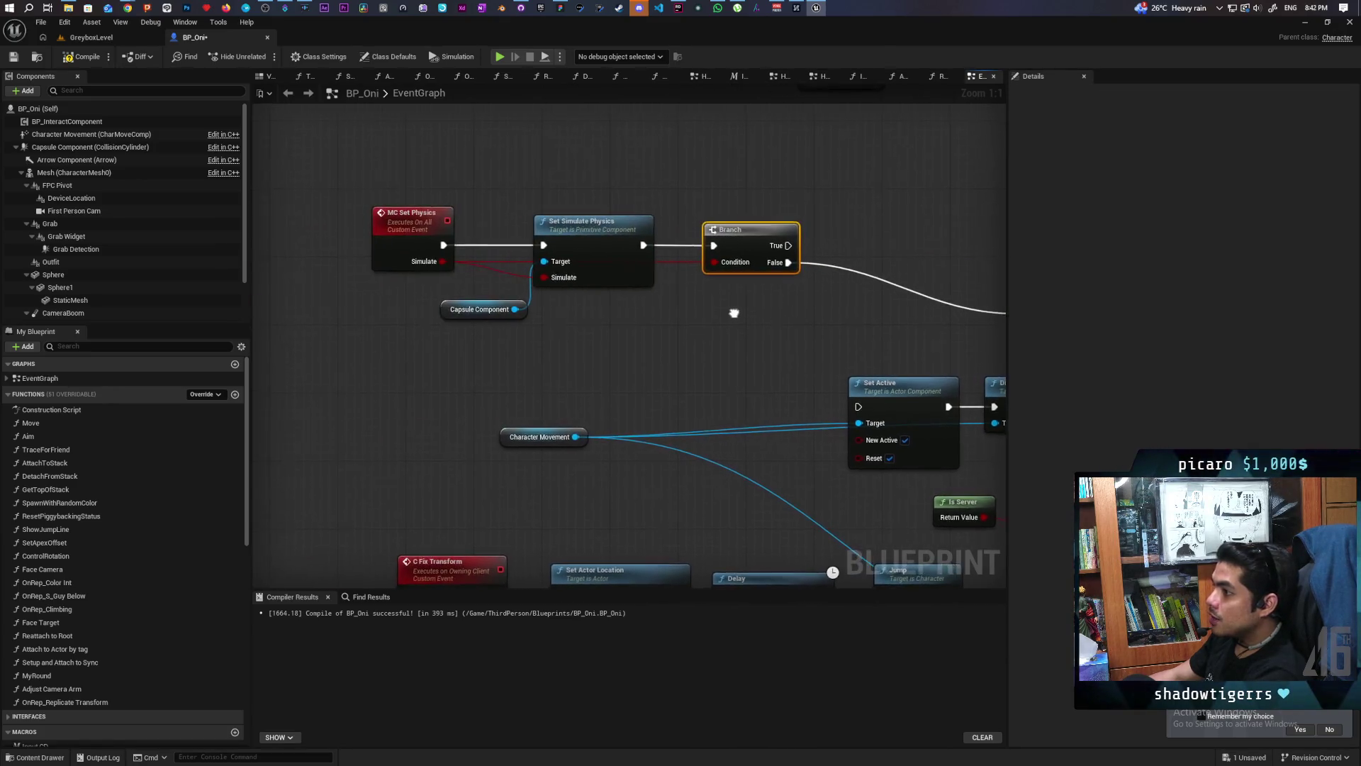
Step: Delete the Sequence node and pack Branch, Set Actor Rotation and Is Server nodes closer together
mouse_move(750, 321)
left_mouse_down()
mouse_move(699, 272)
mouse_move(611, 275)
mouse_move(772, 322)
left_mouse_up()
scroll(612, 274, "down", 3)
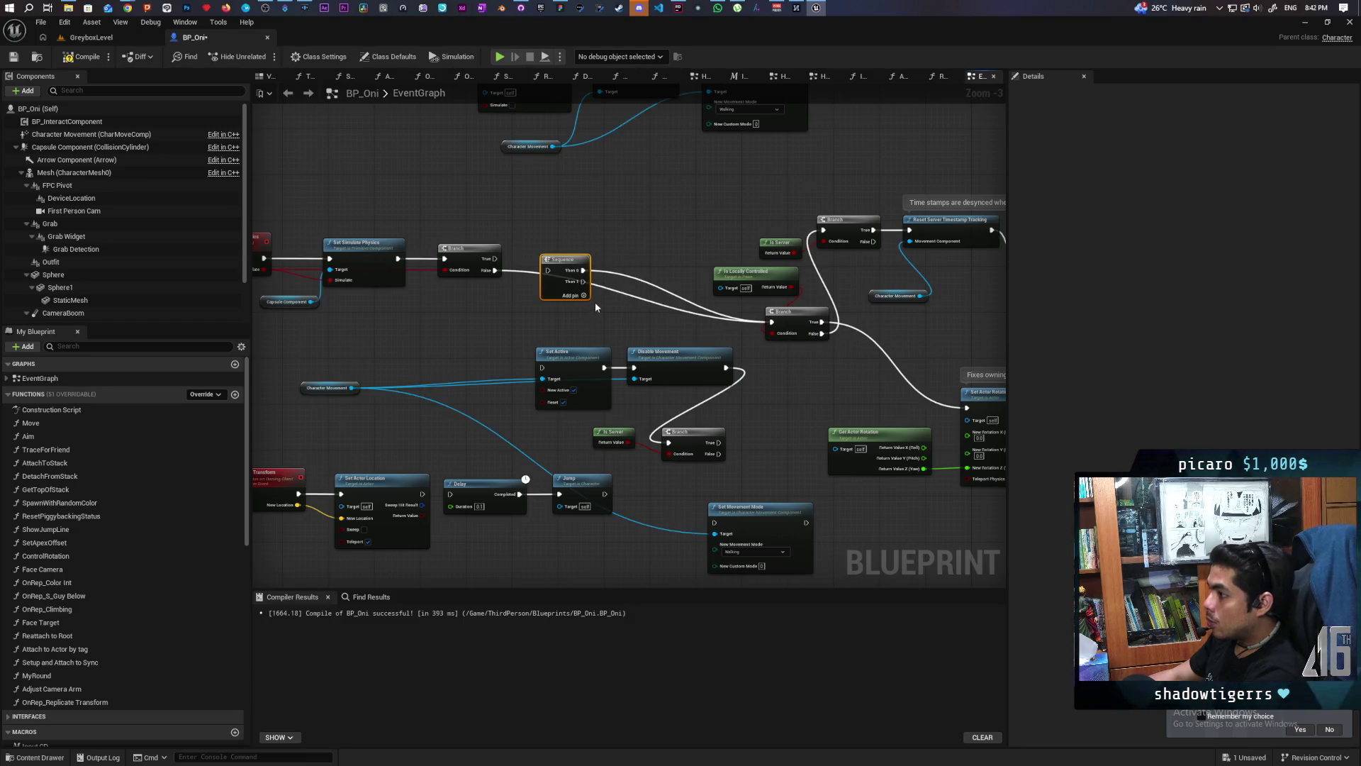
key("Delete")
left_click_drag(788, 309, 558, 268)
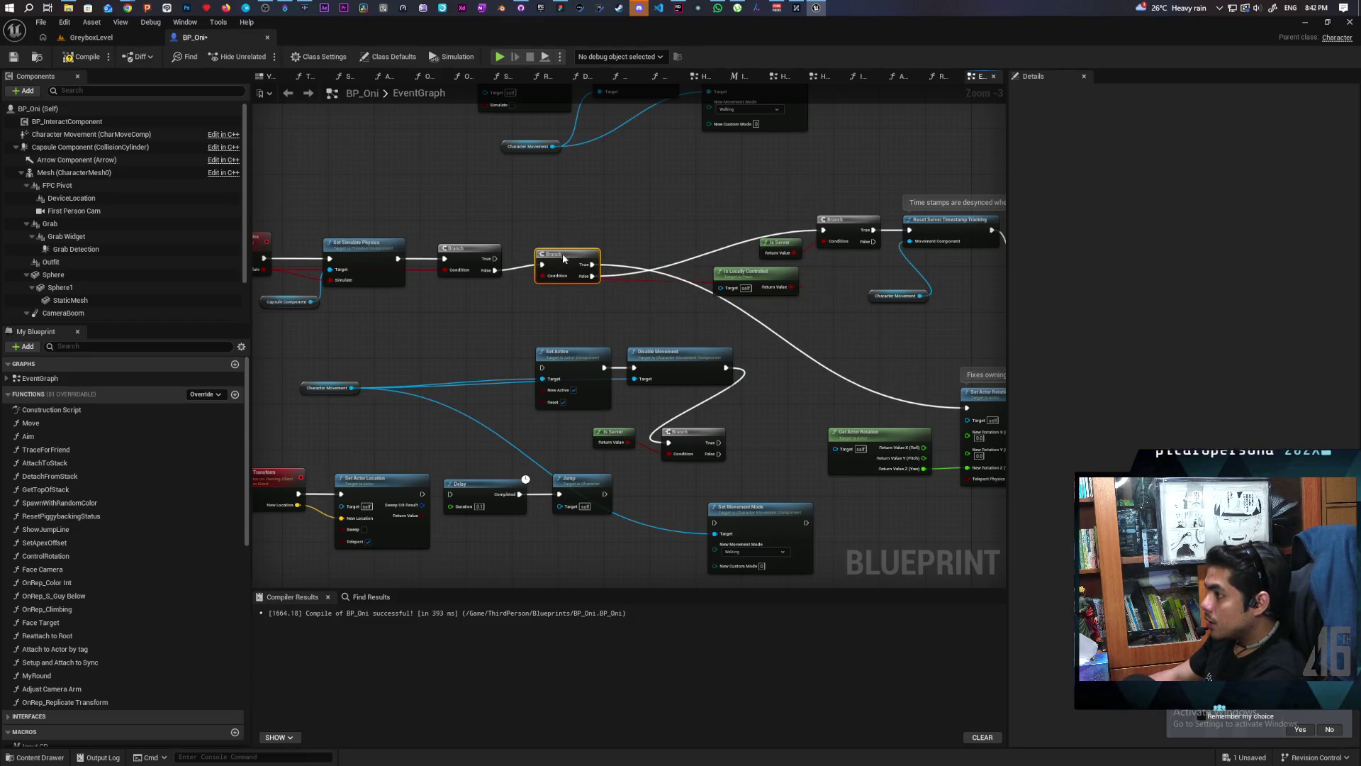
mouse_move(719, 300)
left_mouse_down()
mouse_move(776, 308)
mouse_move(537, 320)
left_mouse_up()
left_click_drag(711, 325, 550, 347)
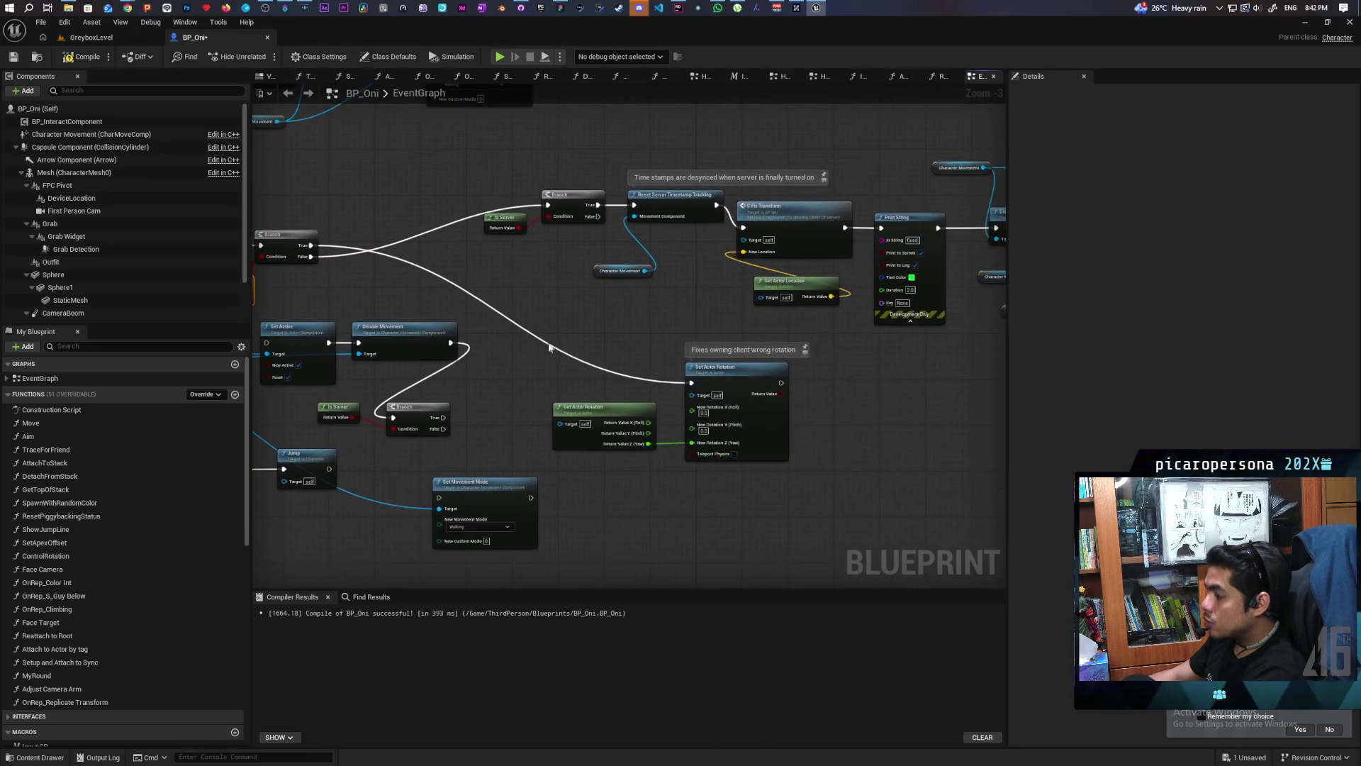
mouse_move(749, 368)
left_mouse_down()
mouse_move(395, 156)
mouse_move(573, 174)
left_mouse_up()
mouse_move(660, 202)
left_mouse_down()
mouse_move(771, 251)
mouse_move(649, 277)
left_mouse_up()
scroll(735, 313, "up", 3)
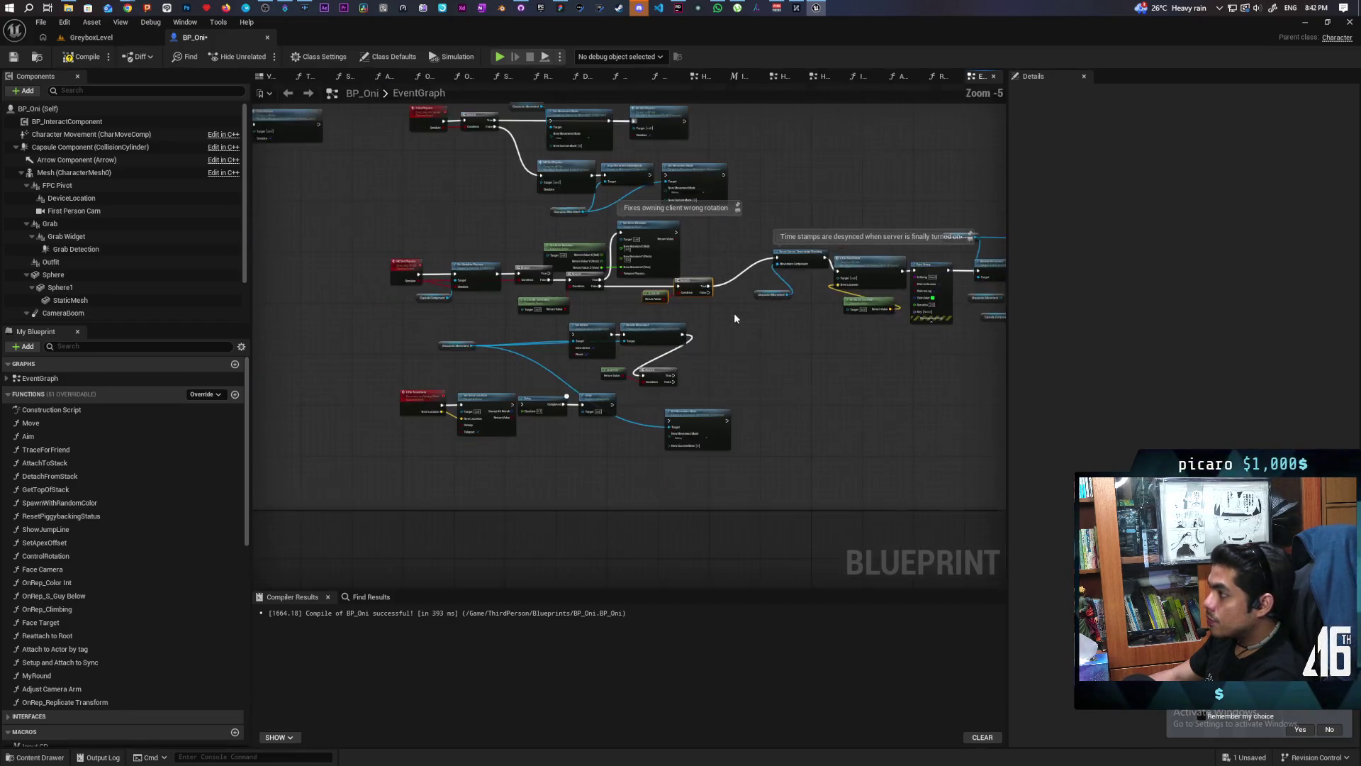
Step: Move the timestamp-reset and C Fix Transform node groups down and left
left_click_drag(721, 182, 792, 285)
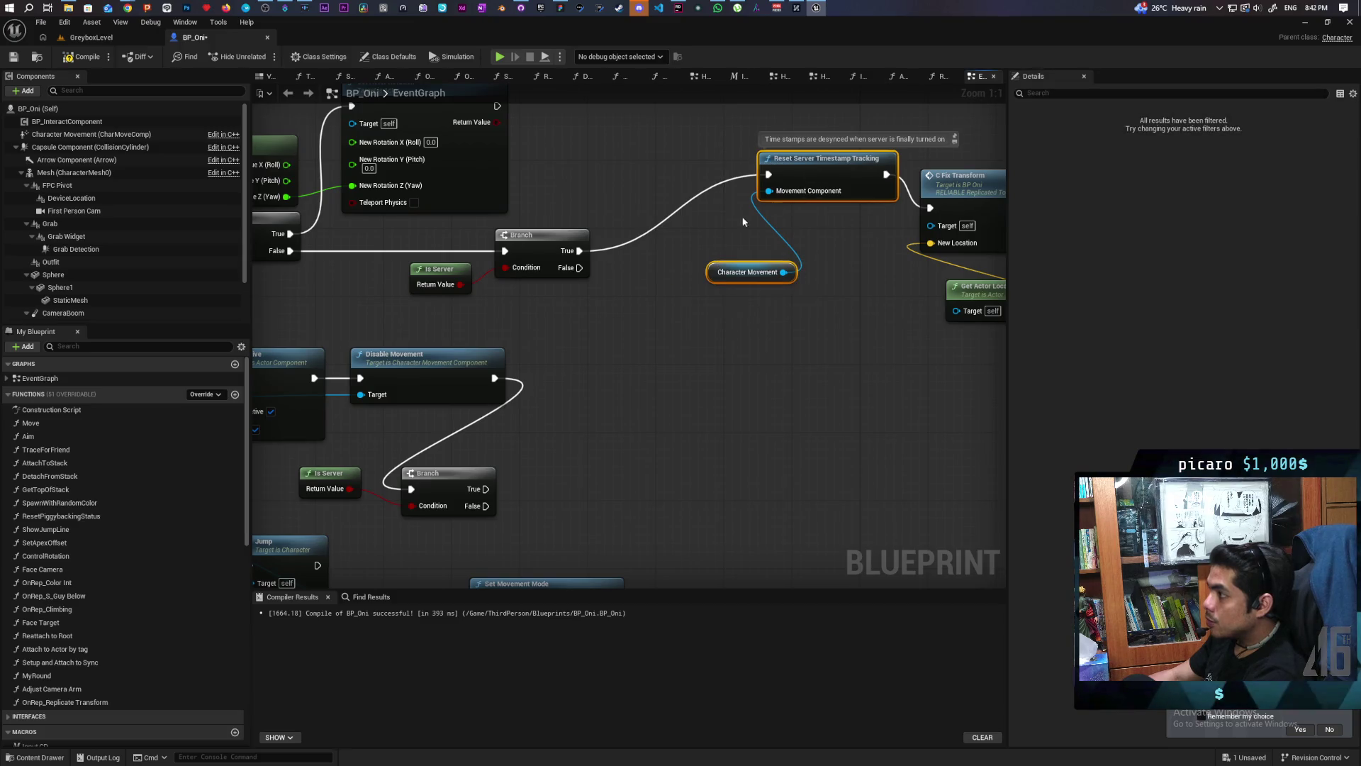
left_click_drag(799, 188, 676, 265)
mouse_move(845, 344)
left_mouse_down()
mouse_move(718, 343)
mouse_move(675, 273)
left_mouse_up()
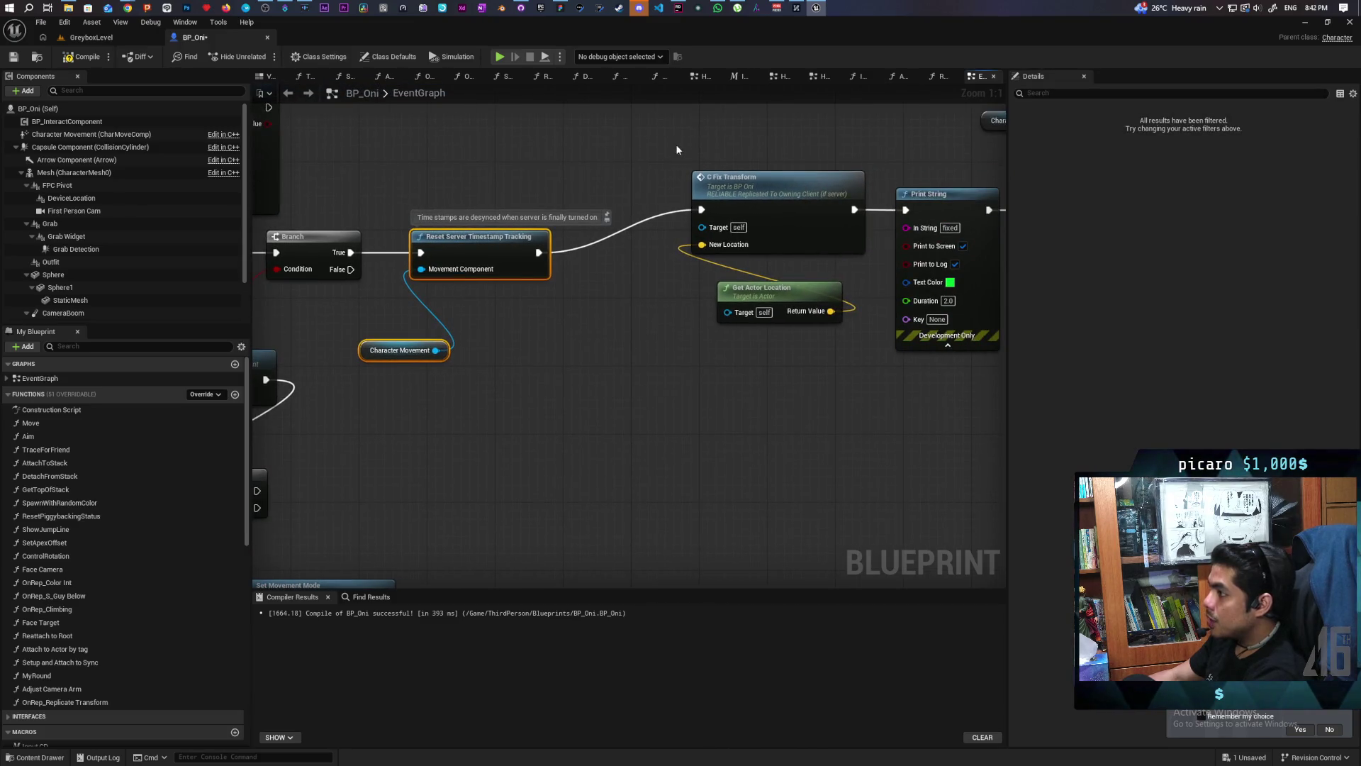
left_click_drag(676, 149, 808, 303)
left_click_drag(777, 186, 692, 253)
mouse_move(925, 293)
left_mouse_down()
mouse_move(724, 343)
mouse_move(495, 319)
left_mouse_up()
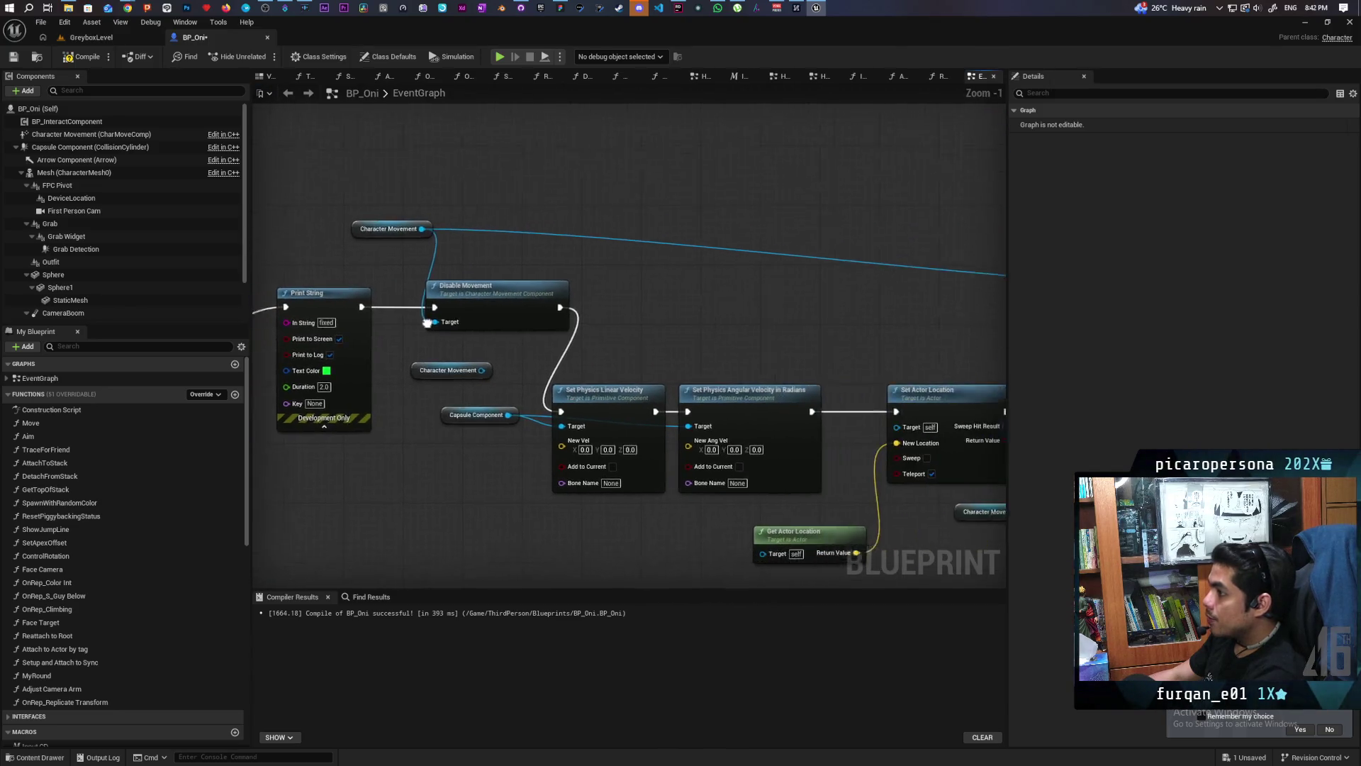
Step: Delete the Set Movement Mode, Delay, SET and location/velocity node chains
left_click_drag(788, 295, 481, 295)
left_click_drag(561, 319, 365, 308)
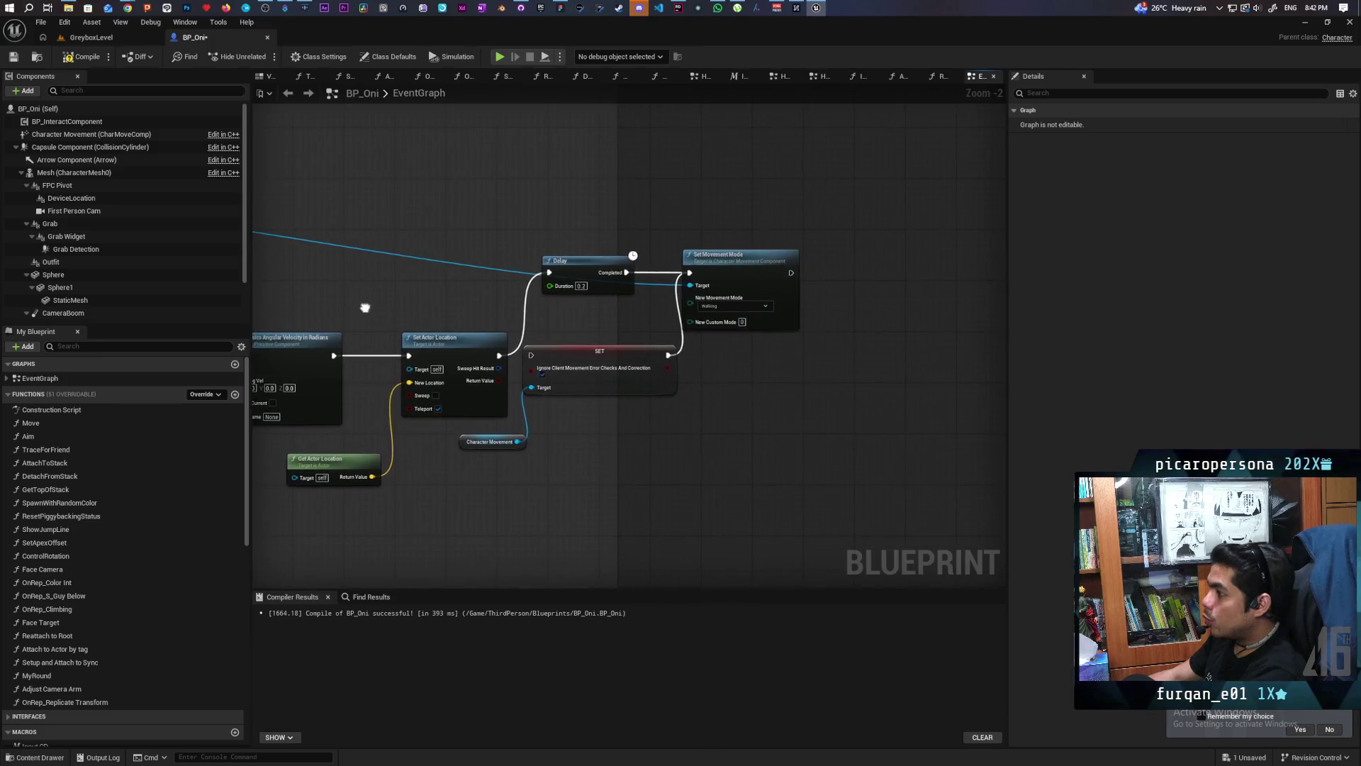
left_click_drag(743, 372, 833, 368)
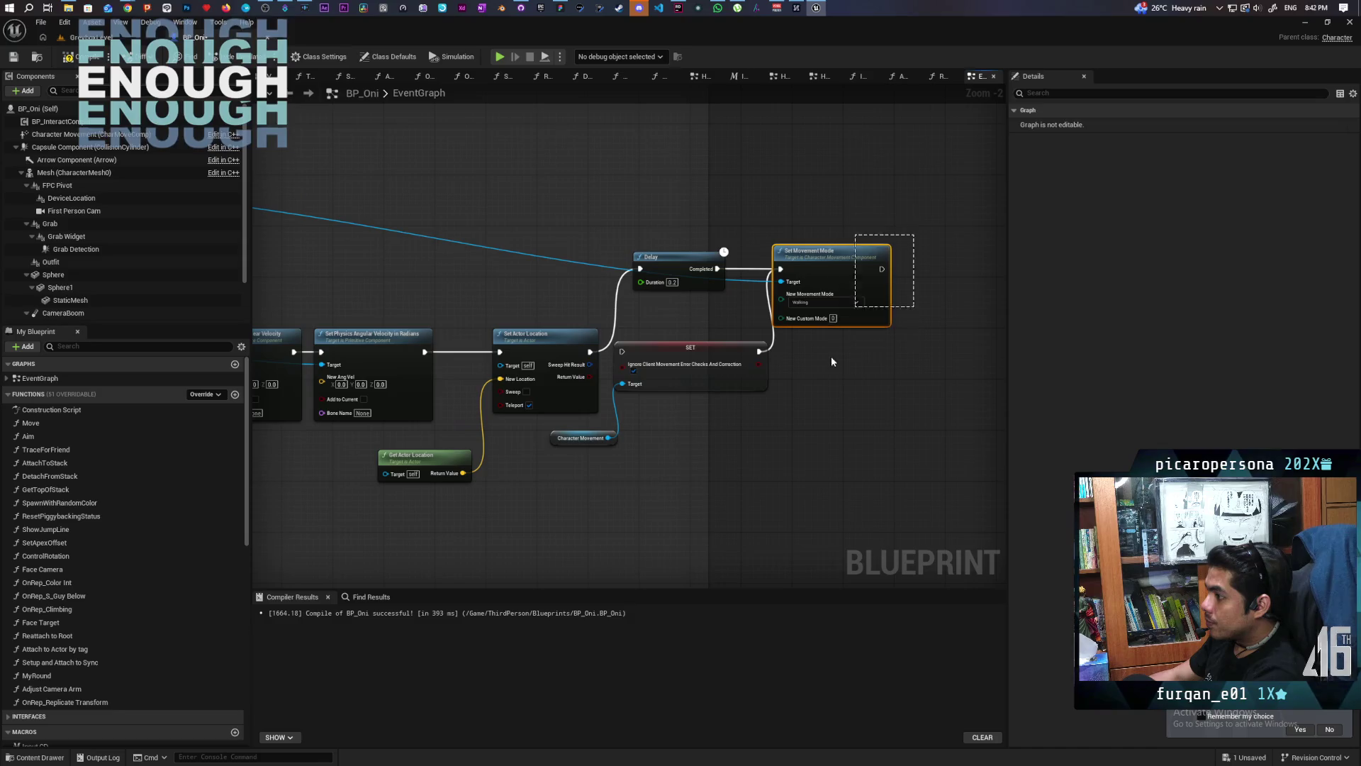
key("Delete")
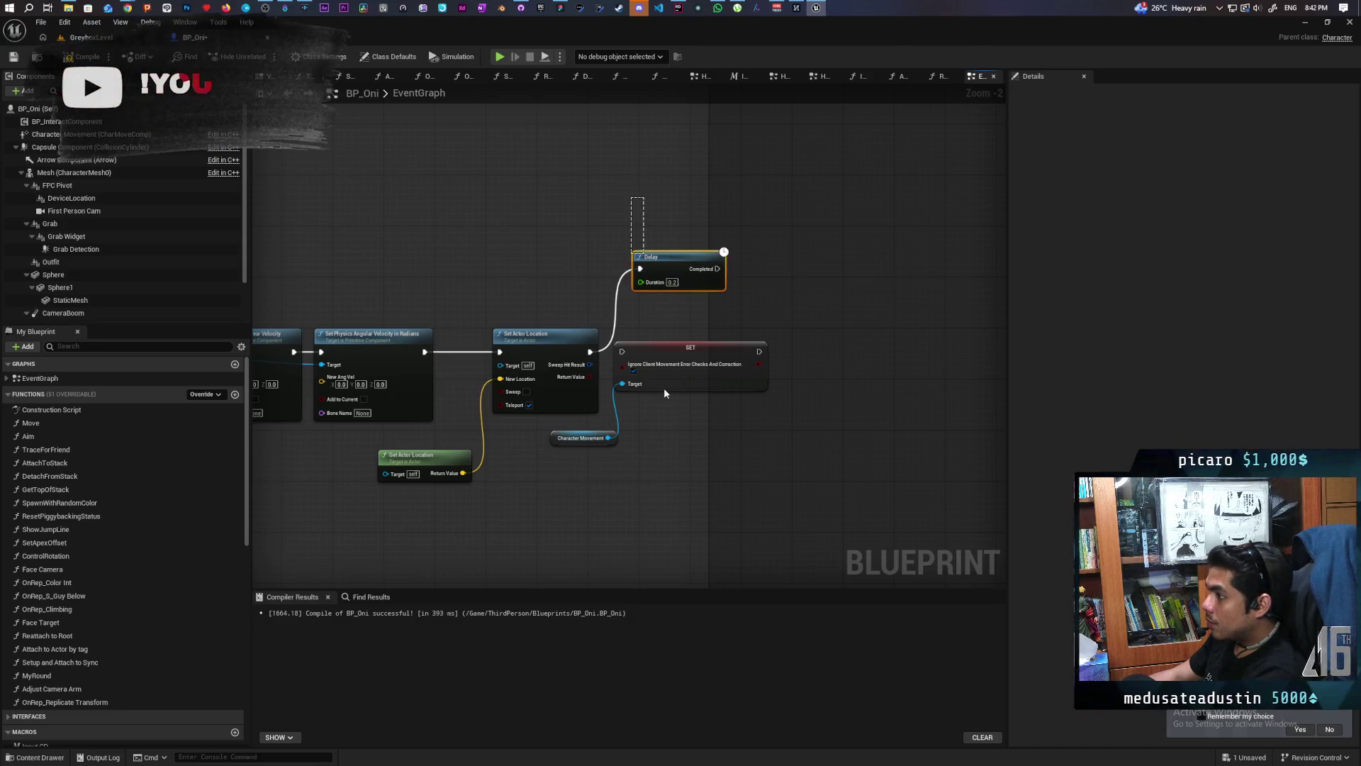
key("Delete")
mouse_move(628, 316)
left_mouse_down()
mouse_move(517, 533)
mouse_move(791, 435)
left_mouse_up()
key("Delete")
key("Delete")
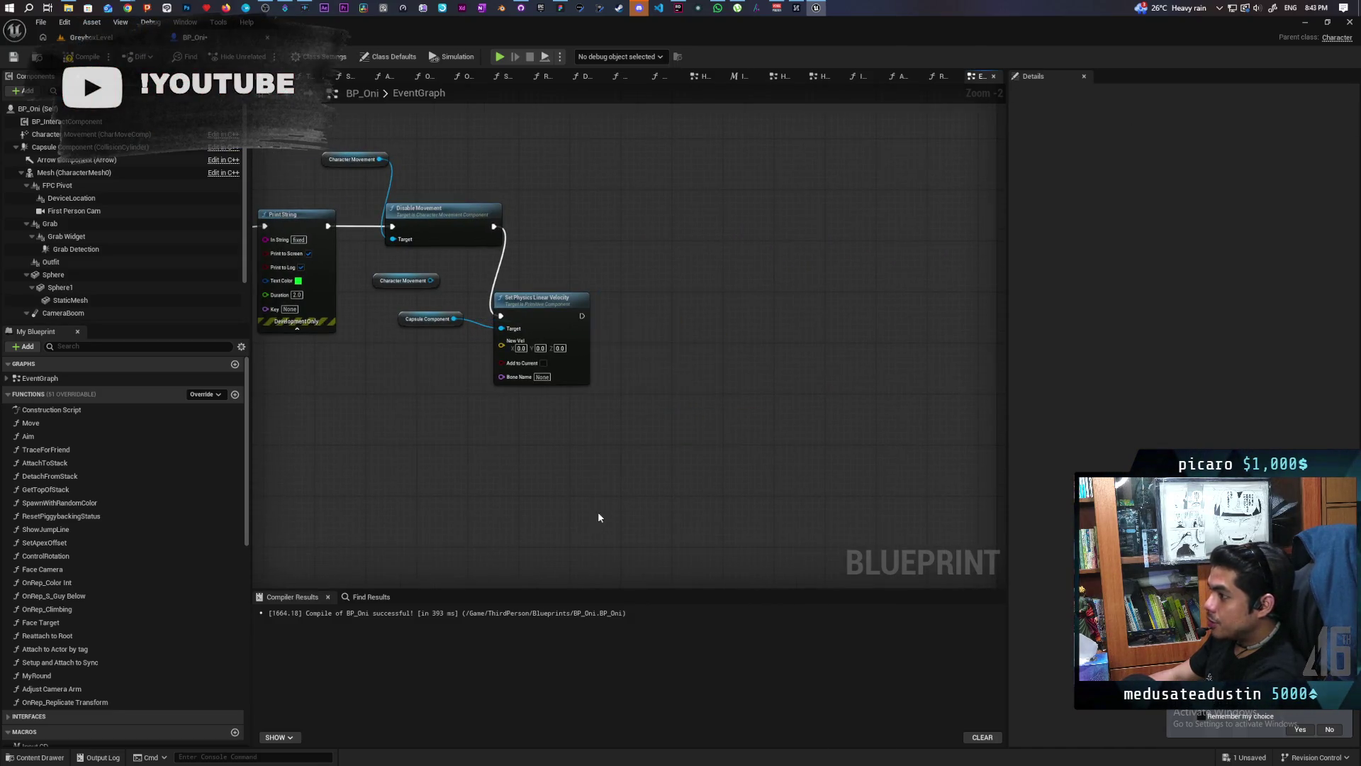
Step: Delete Set Physics Linear Velocity, Print String, Disable Movement and Character Movement nodes
left_click_drag(600, 518, 833, 533)
left_click_drag(851, 420, 639, 309)
key("Delete")
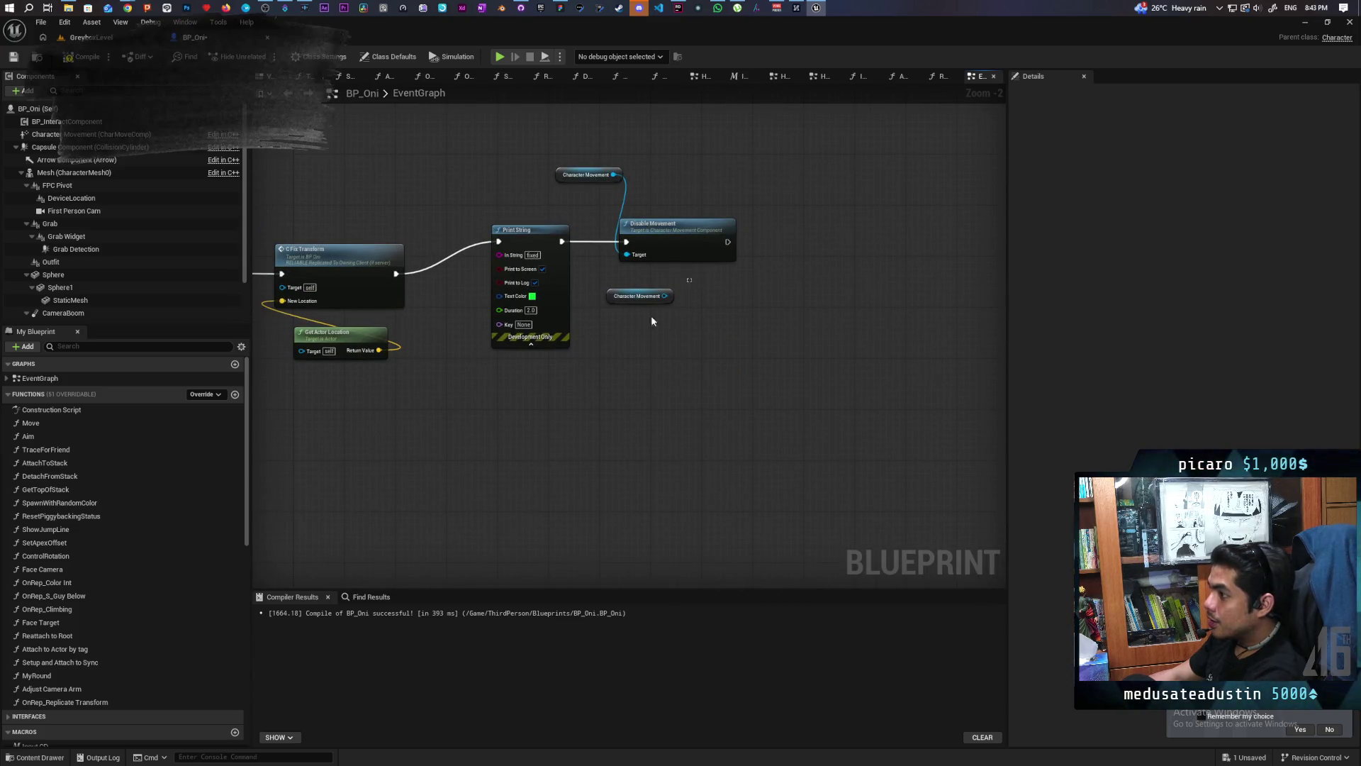
key("Delete")
left_click_drag(638, 381, 806, 471)
left_click_drag(843, 269, 671, 436)
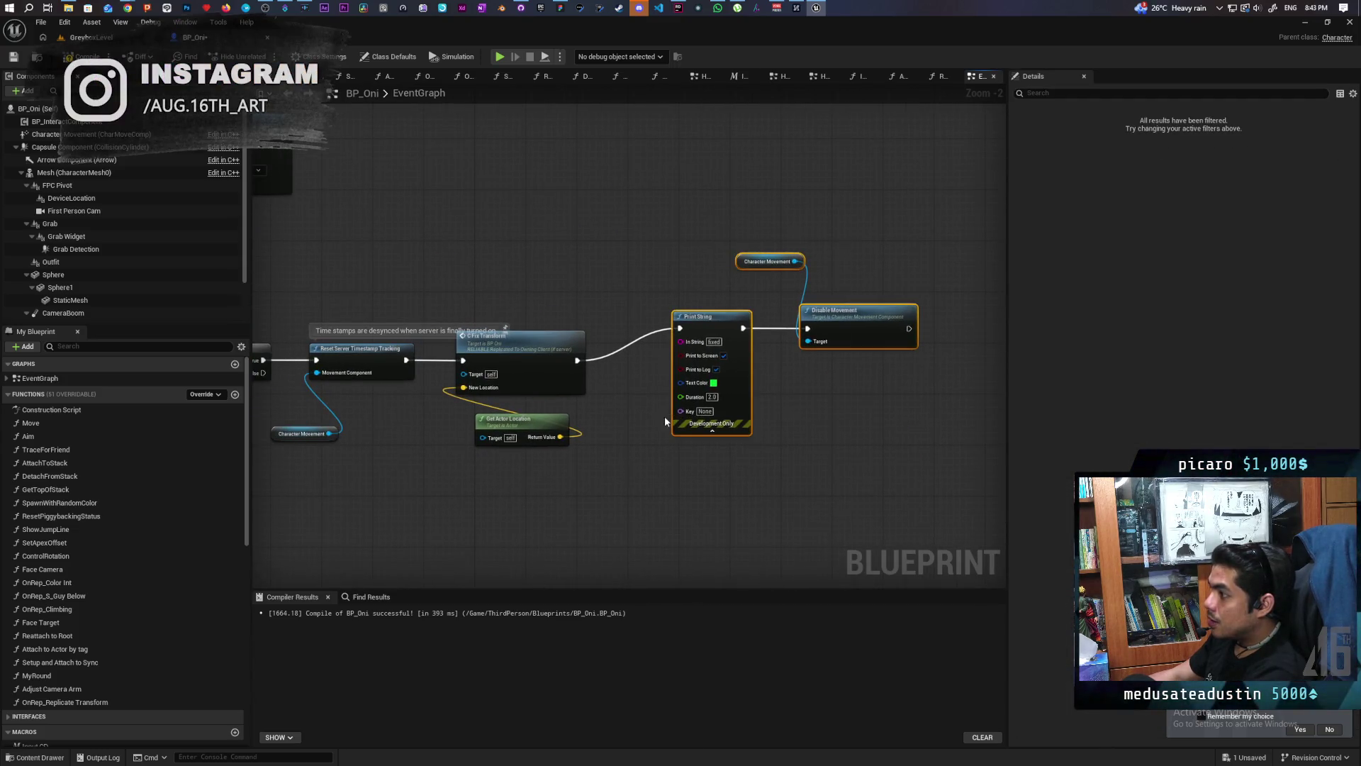
key("Delete")
scroll(890, 426, "down", 2)
scroll(890, 426, "down", 1)
scroll(801, 402, "up", 1)
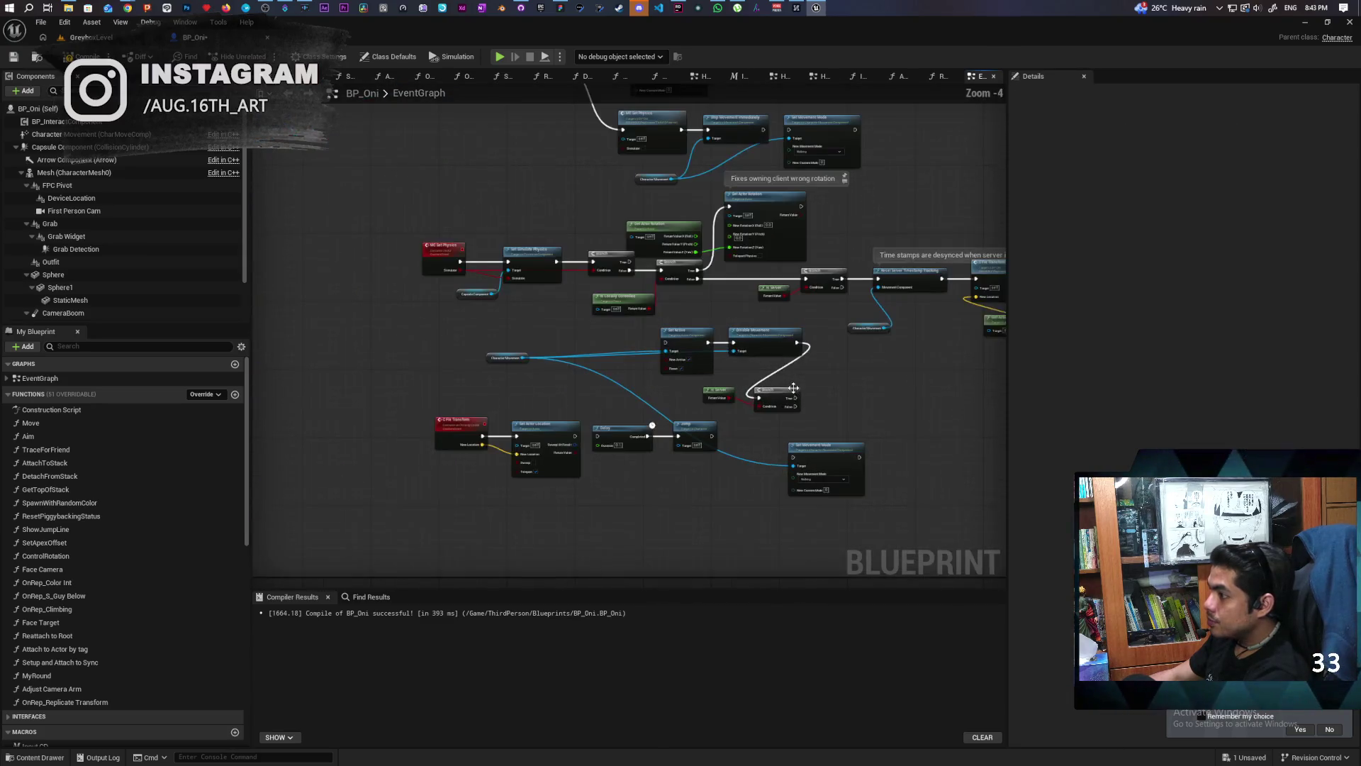
scroll(800, 403, "up", 1)
scroll(802, 403, "up", 1)
scroll(801, 402, "down", 1)
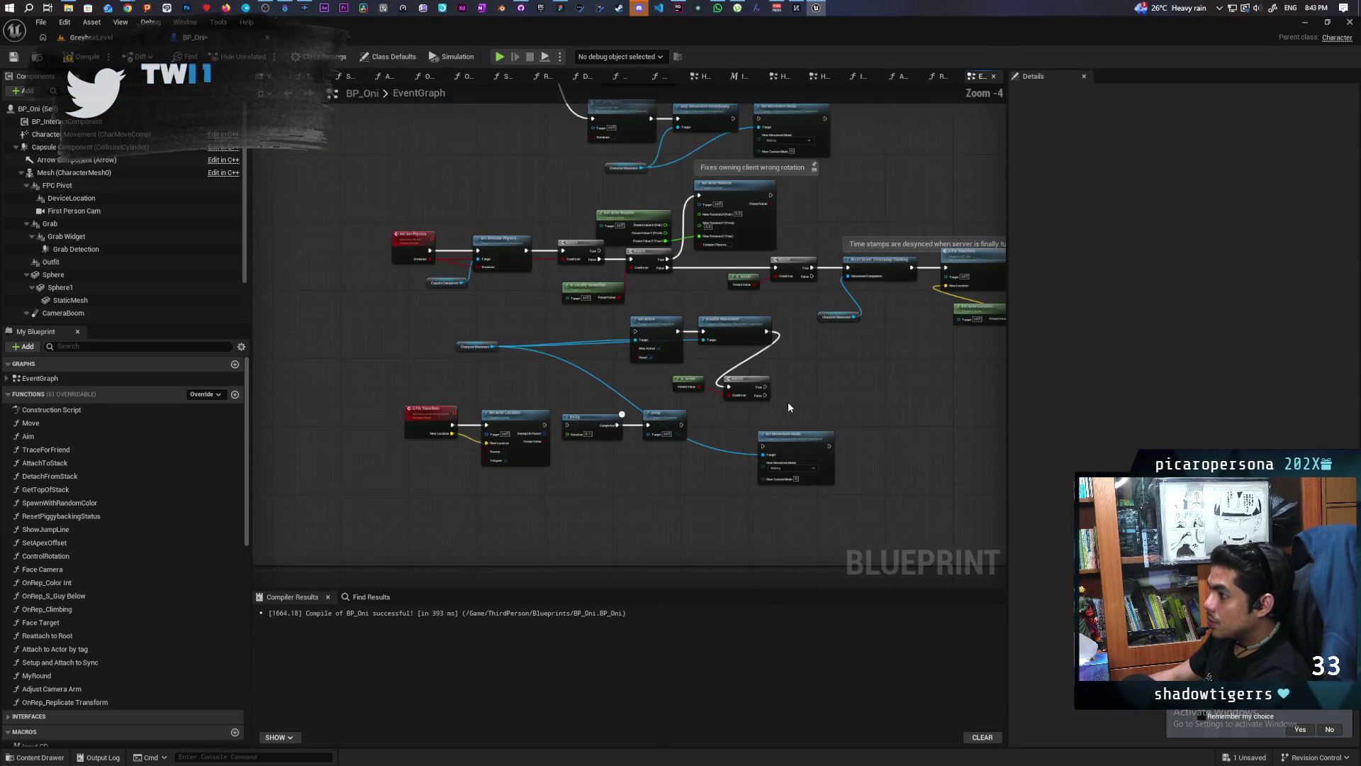
Step: Delete the Set Active/Is Server/Branch group, compile and save BP_Oni, and return to GreyboxLevel
left_click_drag(458, 286, 873, 372)
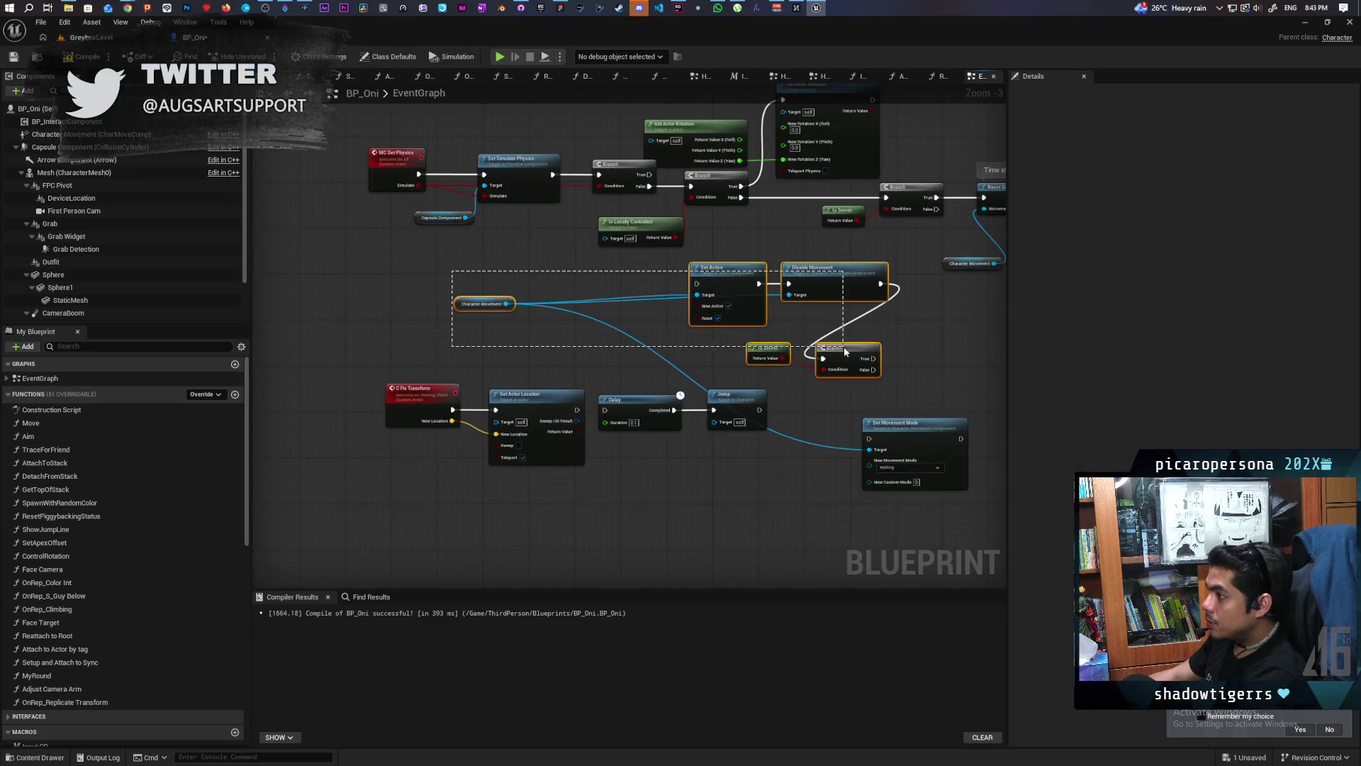
key("Delete")
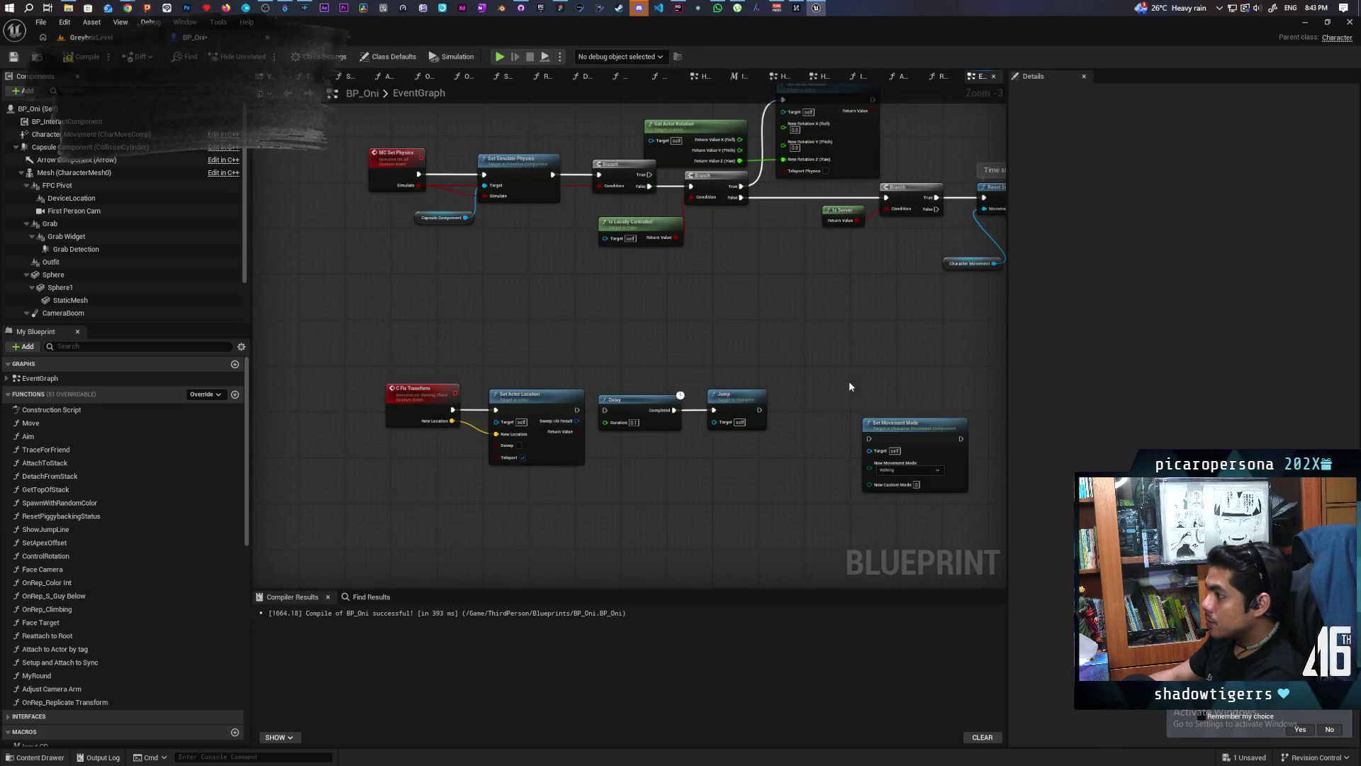
scroll(754, 479, "up", 1)
scroll(794, 480, "up", 1)
scroll(795, 480, "down", 1)
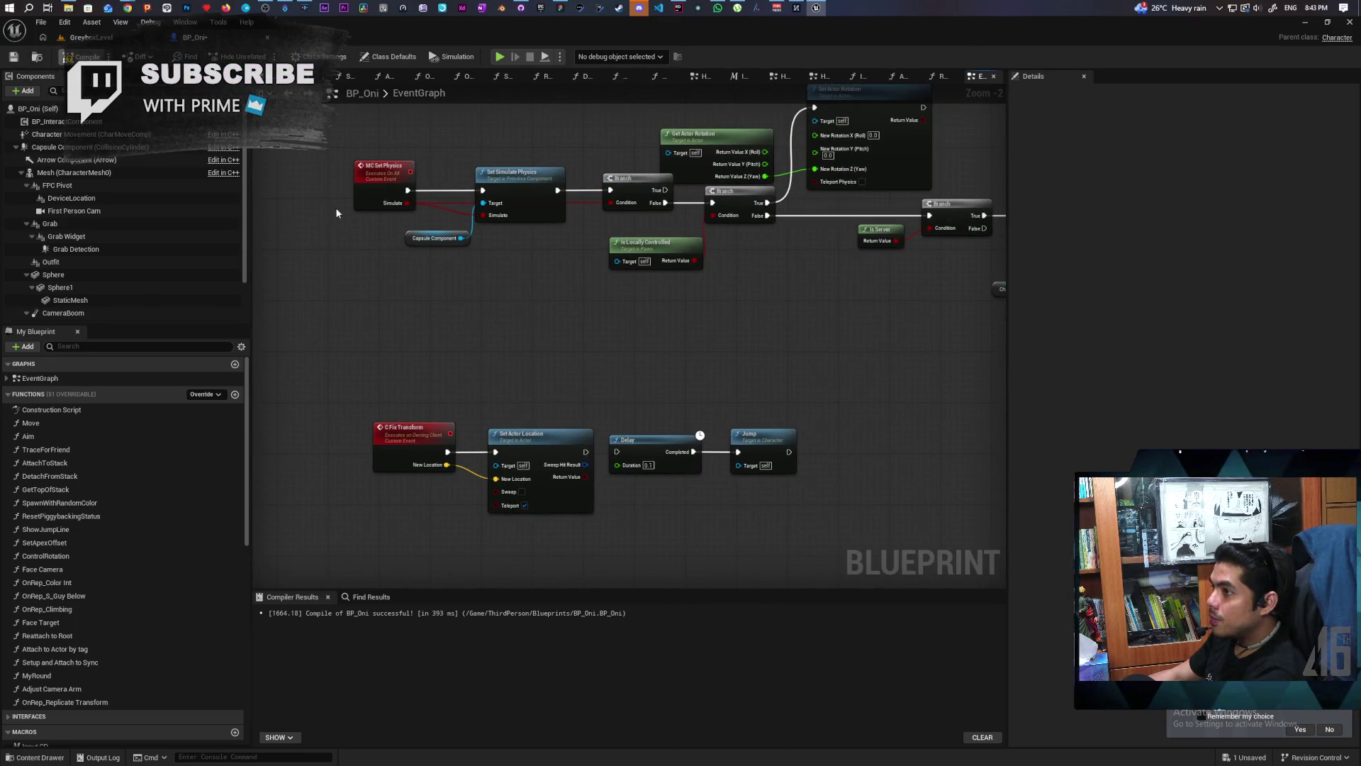
key("F7")
key("ctrl+s")
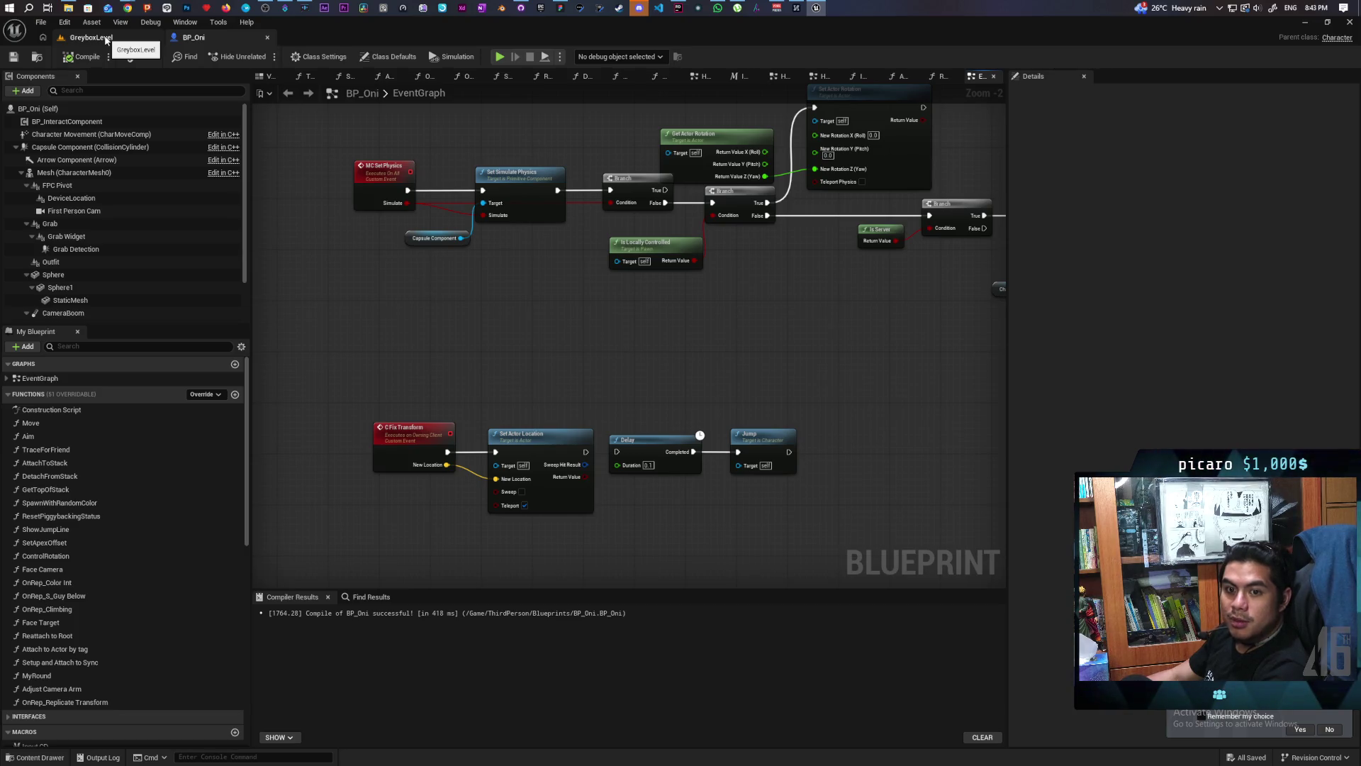
left_click(107, 38)
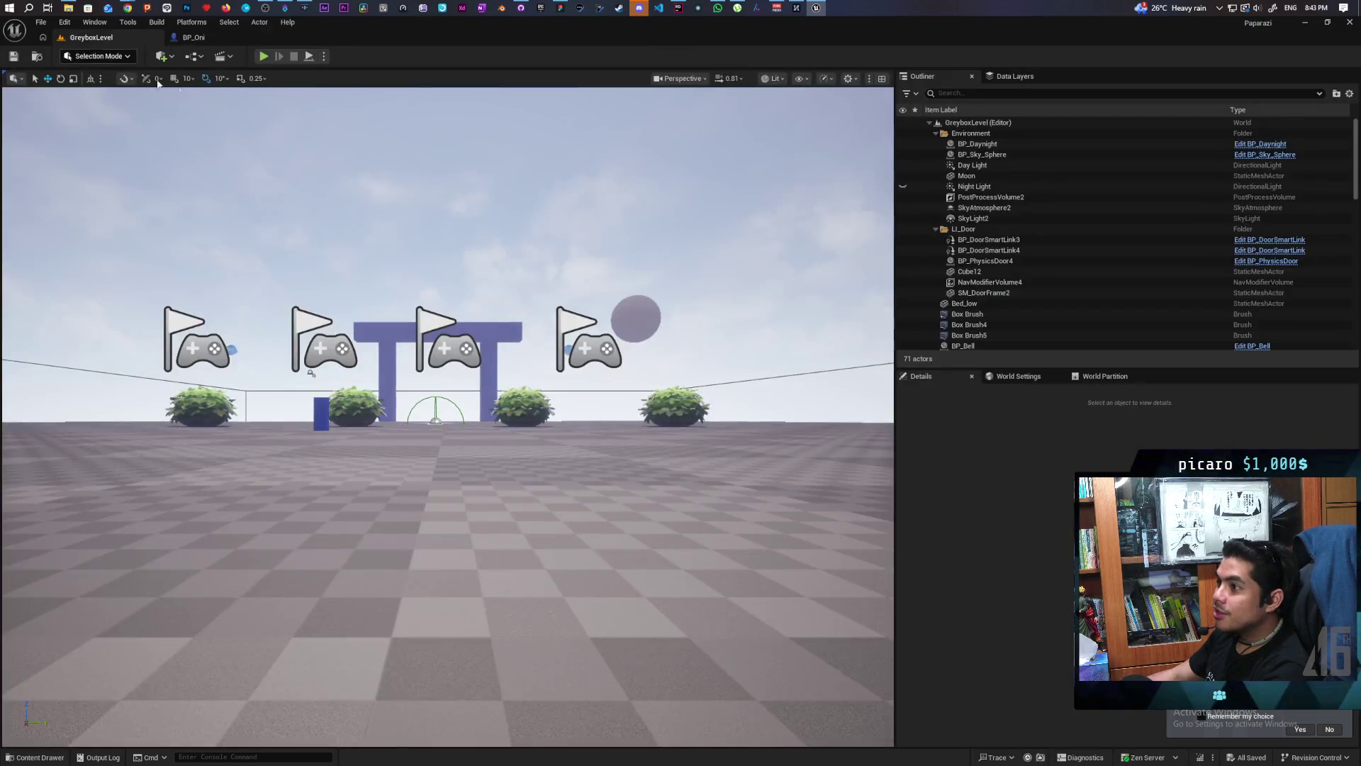
Step: Run a two-client play-in-editor test, stop it, and return to the BP_Oni blueprint
left_click_drag(364, 38, 651, 57)
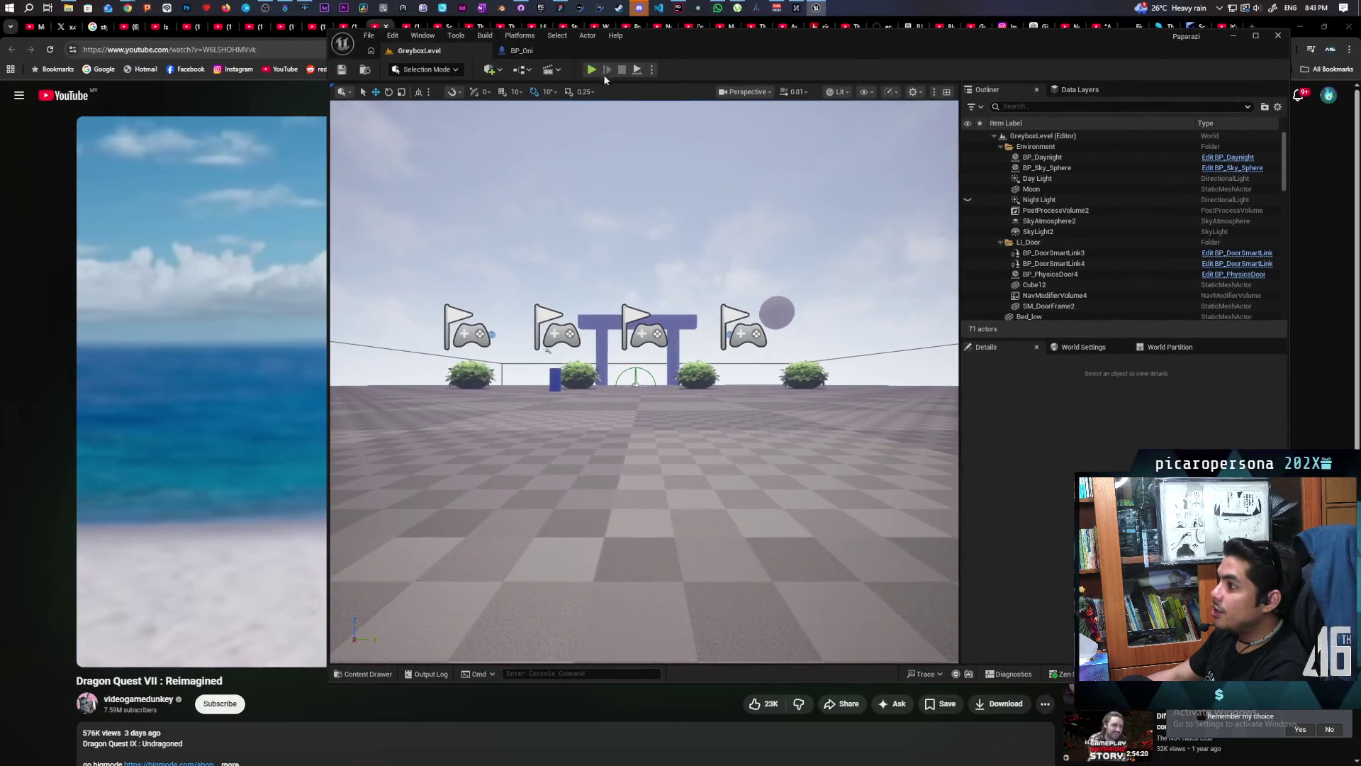
left_click(591, 69)
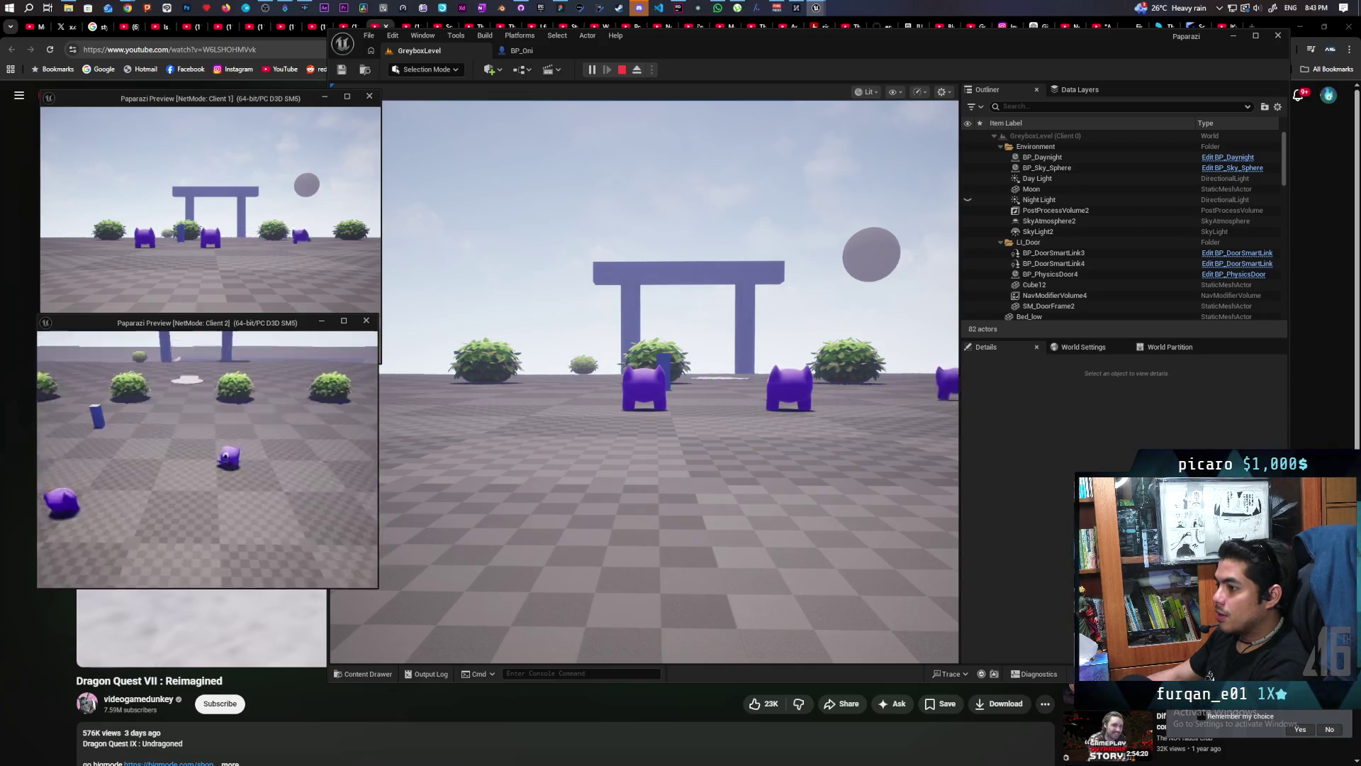
key("Escape")
left_click(522, 50)
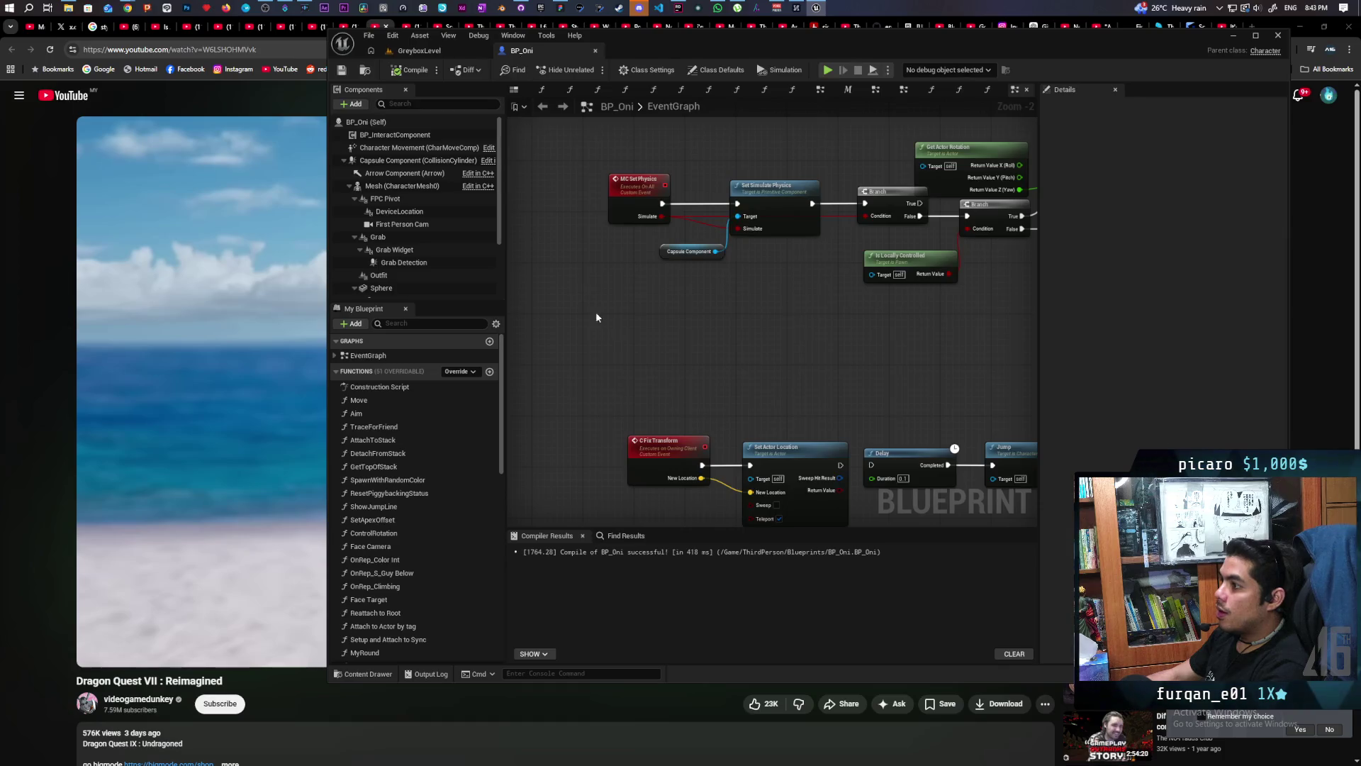
scroll(631, 321, "down", 2)
scroll(736, 328, "up", 3)
scroll(737, 328, "up", 1)
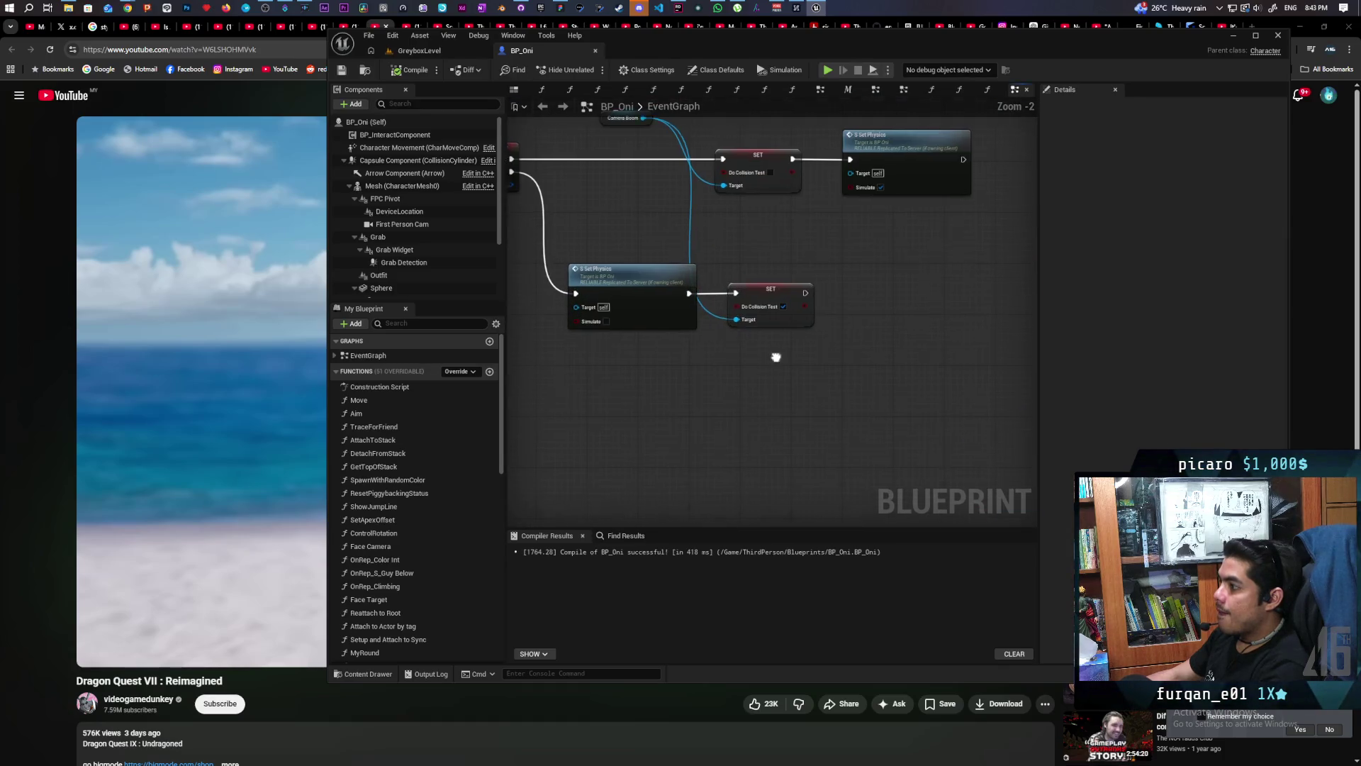
Step: Move the lower Do Collision Test SET node right of the lower Set Physics node
left_click(841, 328)
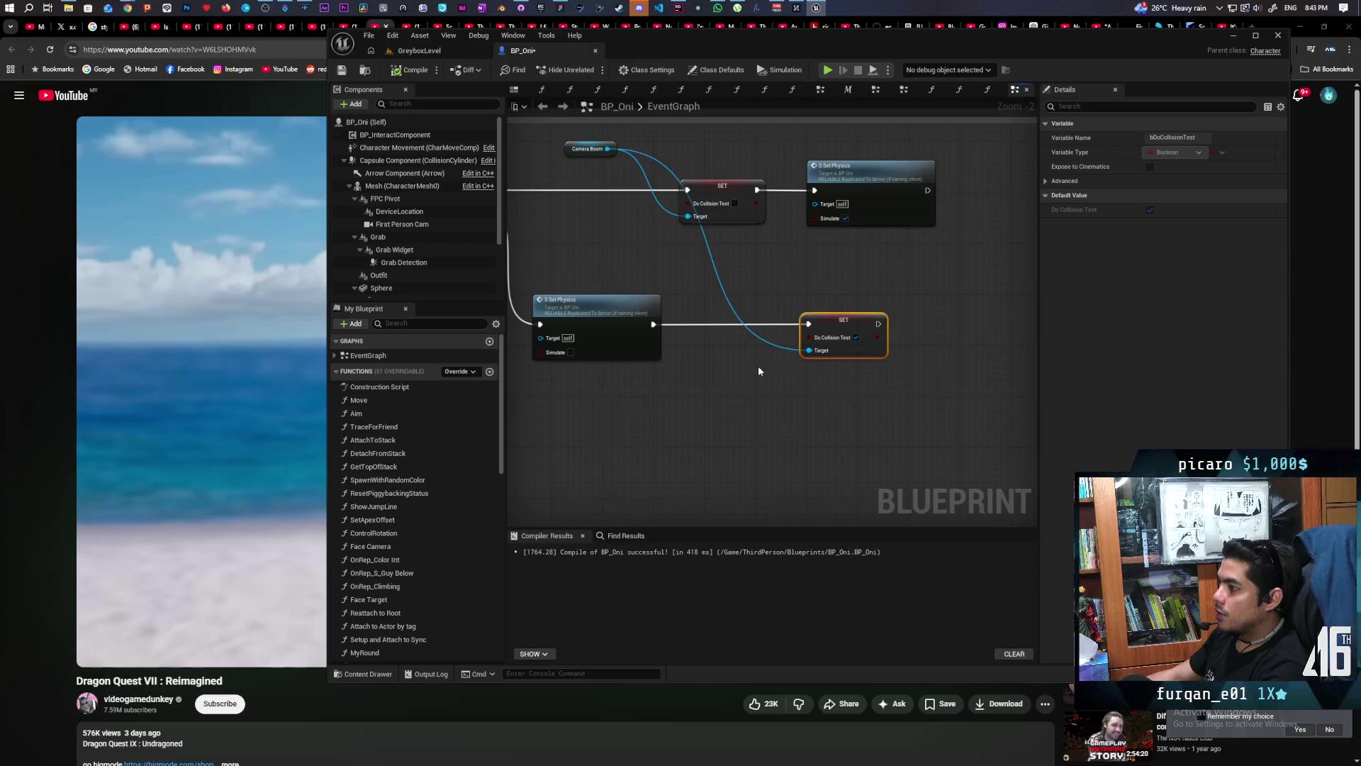
left_click_drag(760, 371, 742, 369)
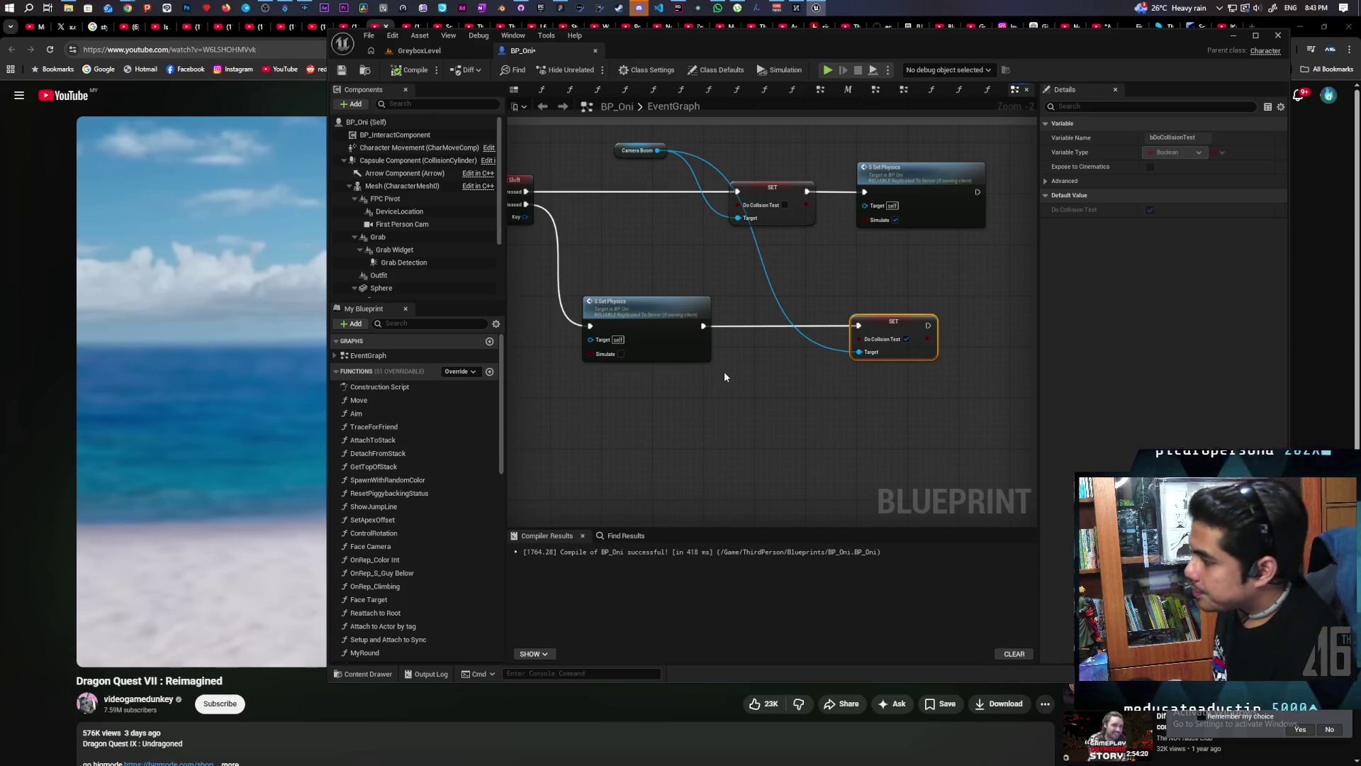
mouse_move(830, 294)
left_mouse_down()
mouse_move(876, 399)
mouse_move(865, 392)
left_mouse_up()
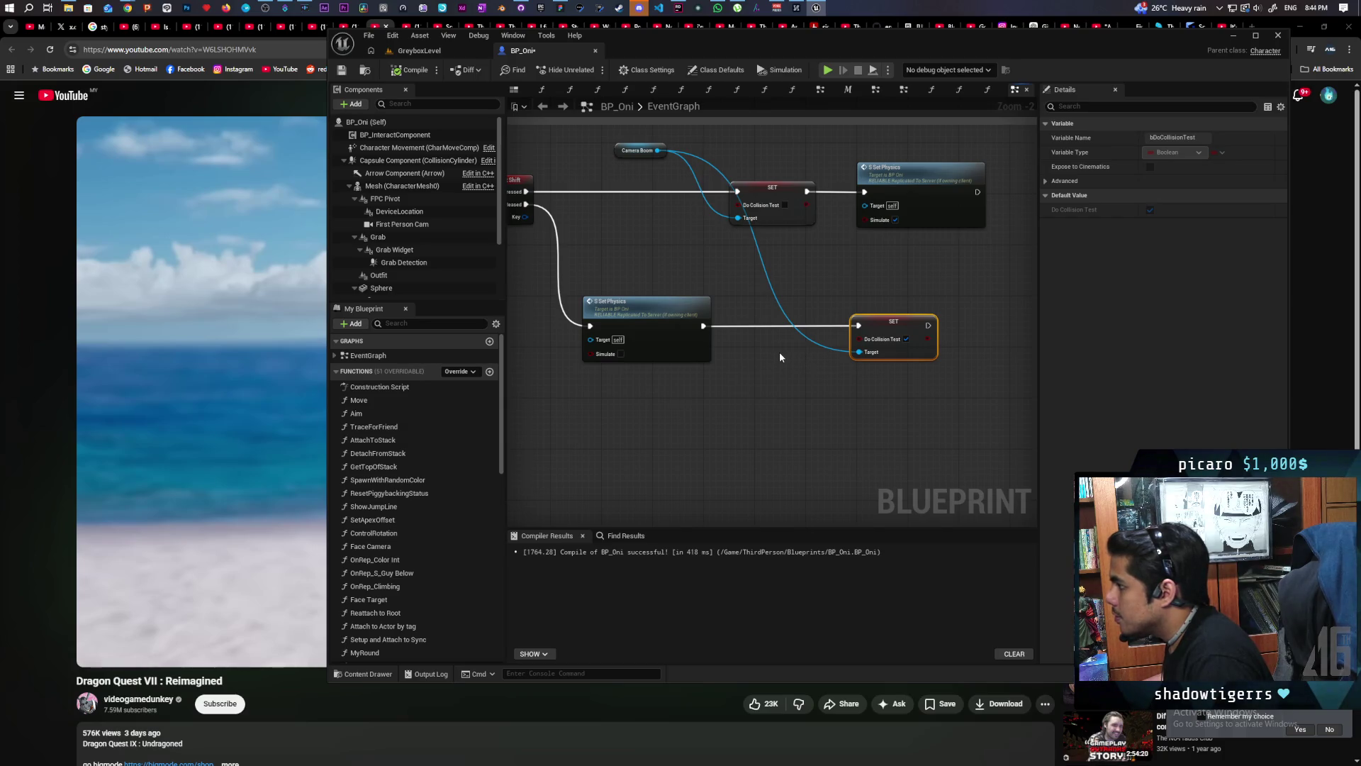
mouse_move(780, 353)
left_mouse_down()
mouse_move(771, 386)
mouse_move(707, 396)
left_mouse_up()
mouse_move(824, 368)
left_mouse_down()
mouse_move(889, 375)
mouse_move(880, 365)
left_mouse_up()
Step: Add a Set Timer by Event node with a named custom event after the lower Set Physics
right_click(685, 390)
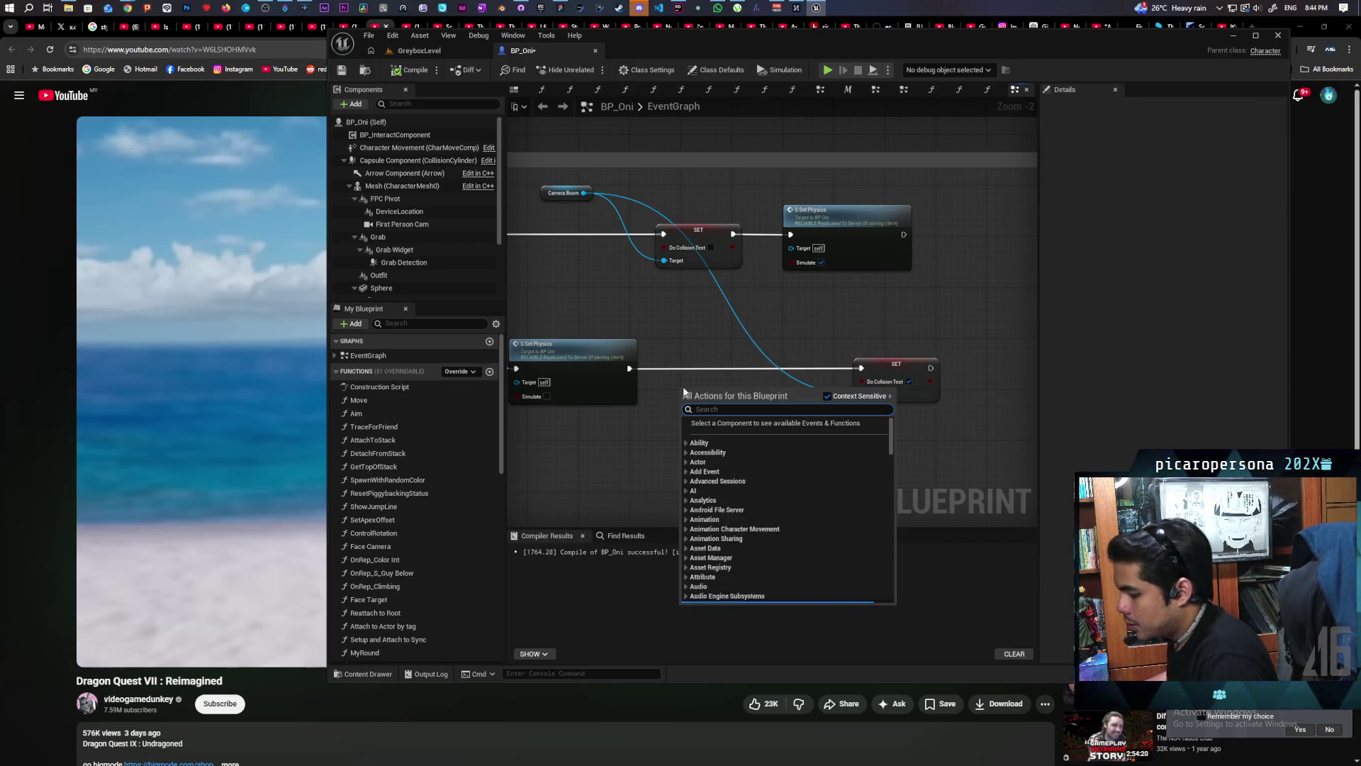
type("set timer")
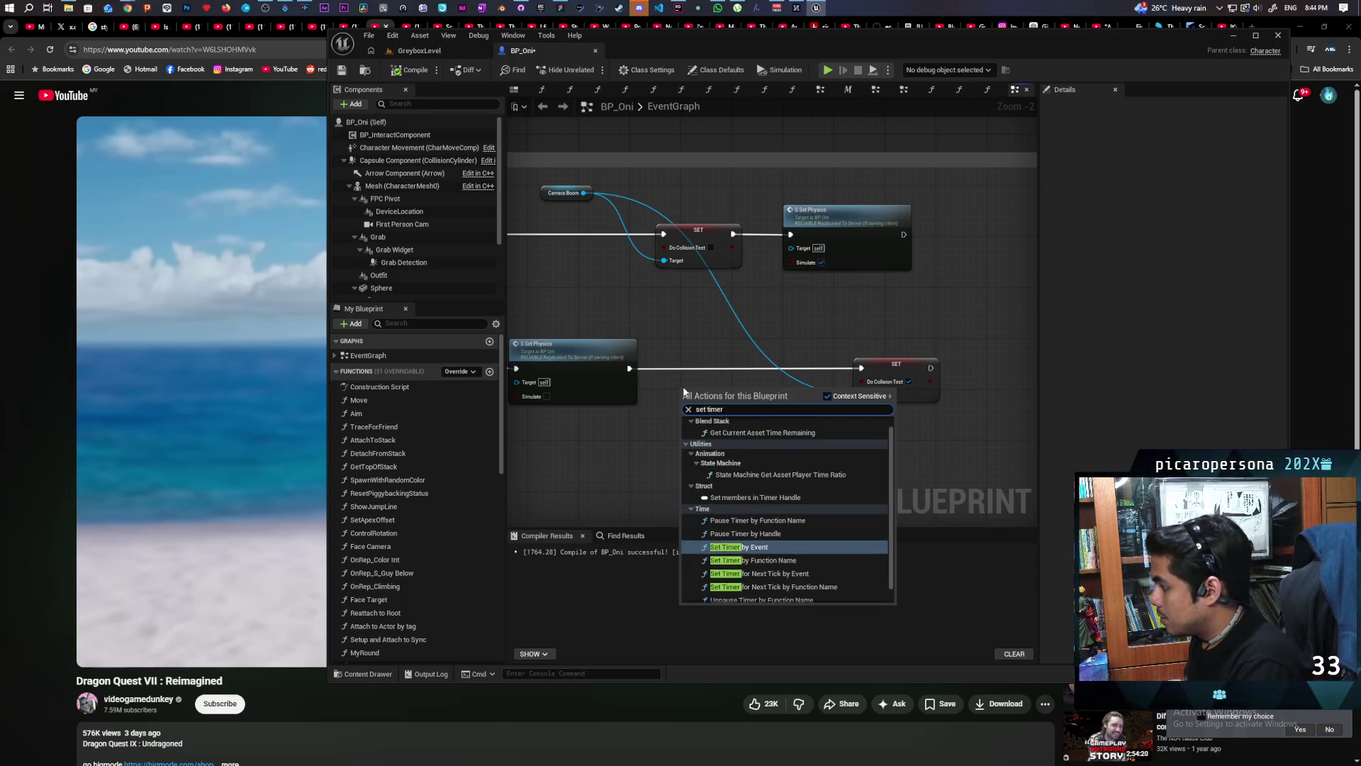
left_click(740, 530)
left_click_drag(724, 403, 730, 375)
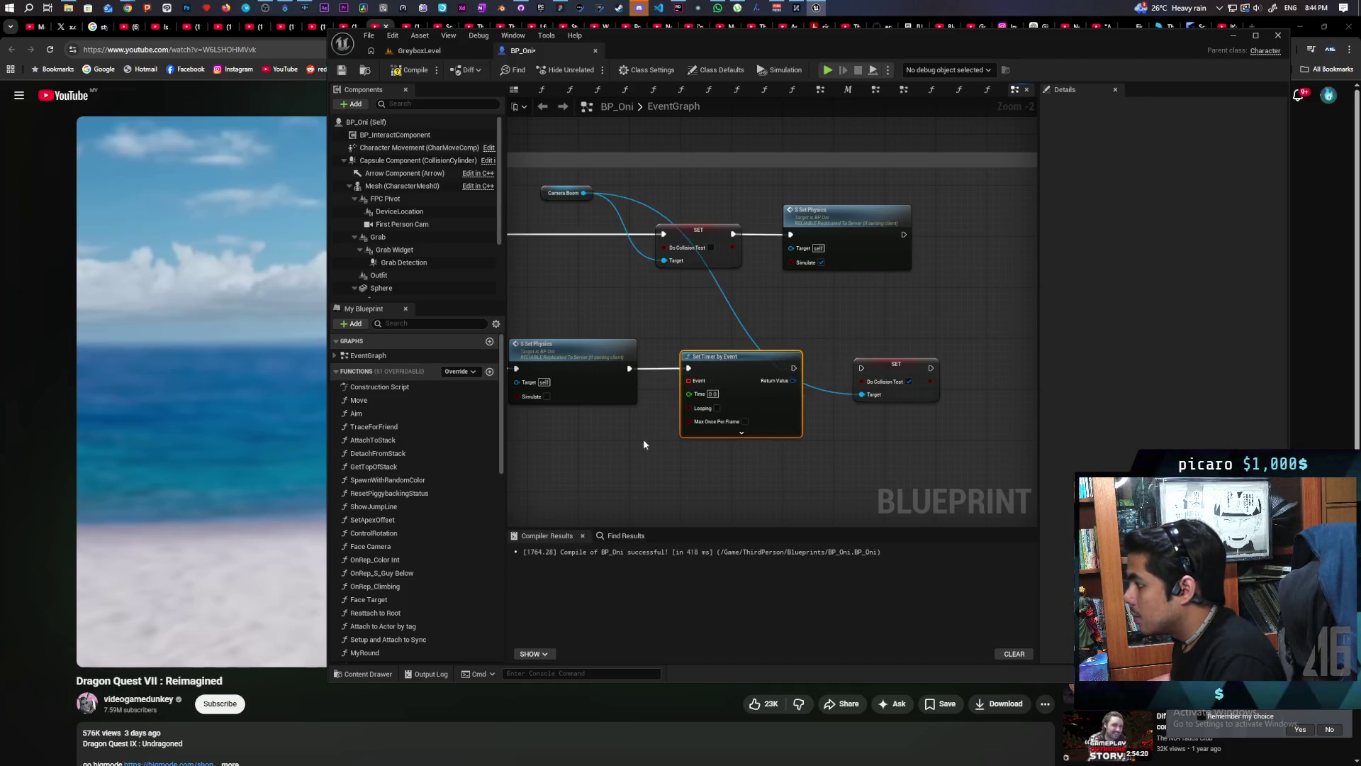
left_click_drag(648, 442, 682, 368)
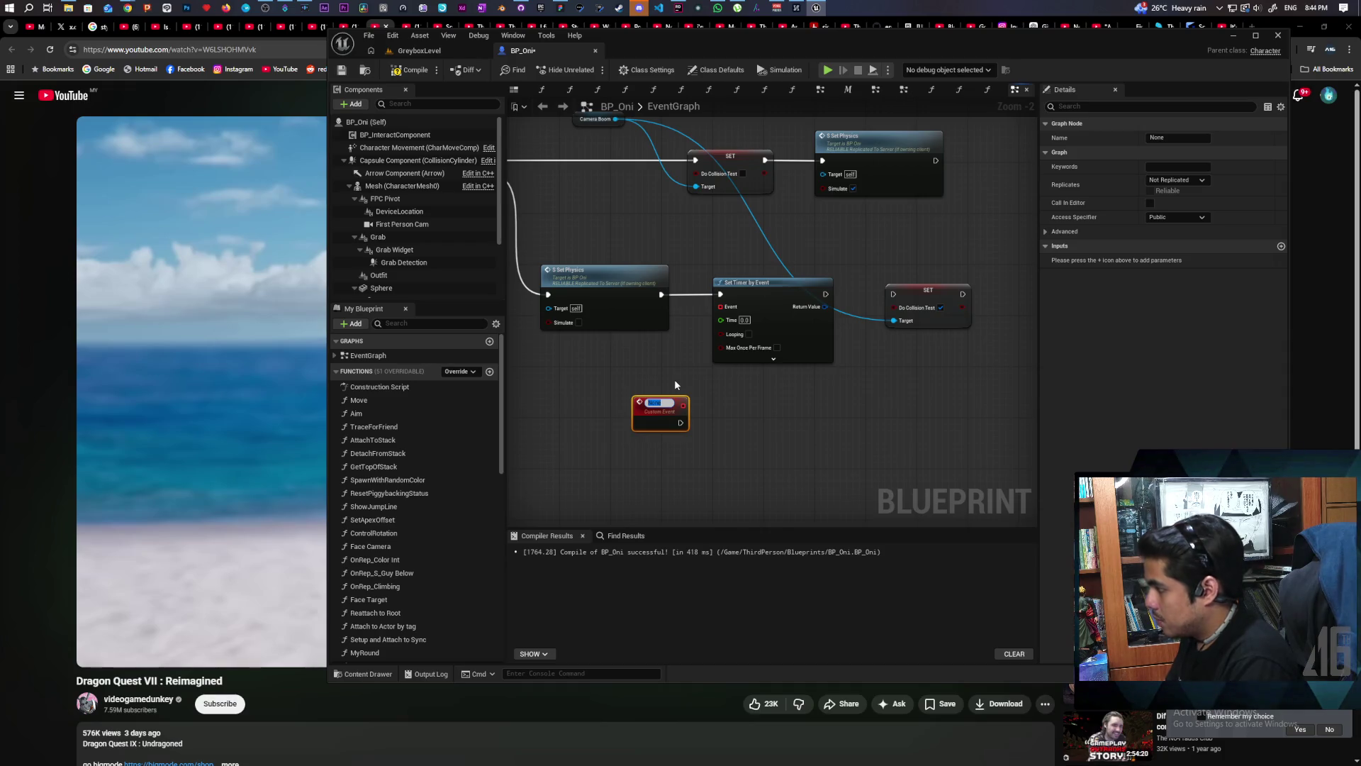
left_click(675, 377)
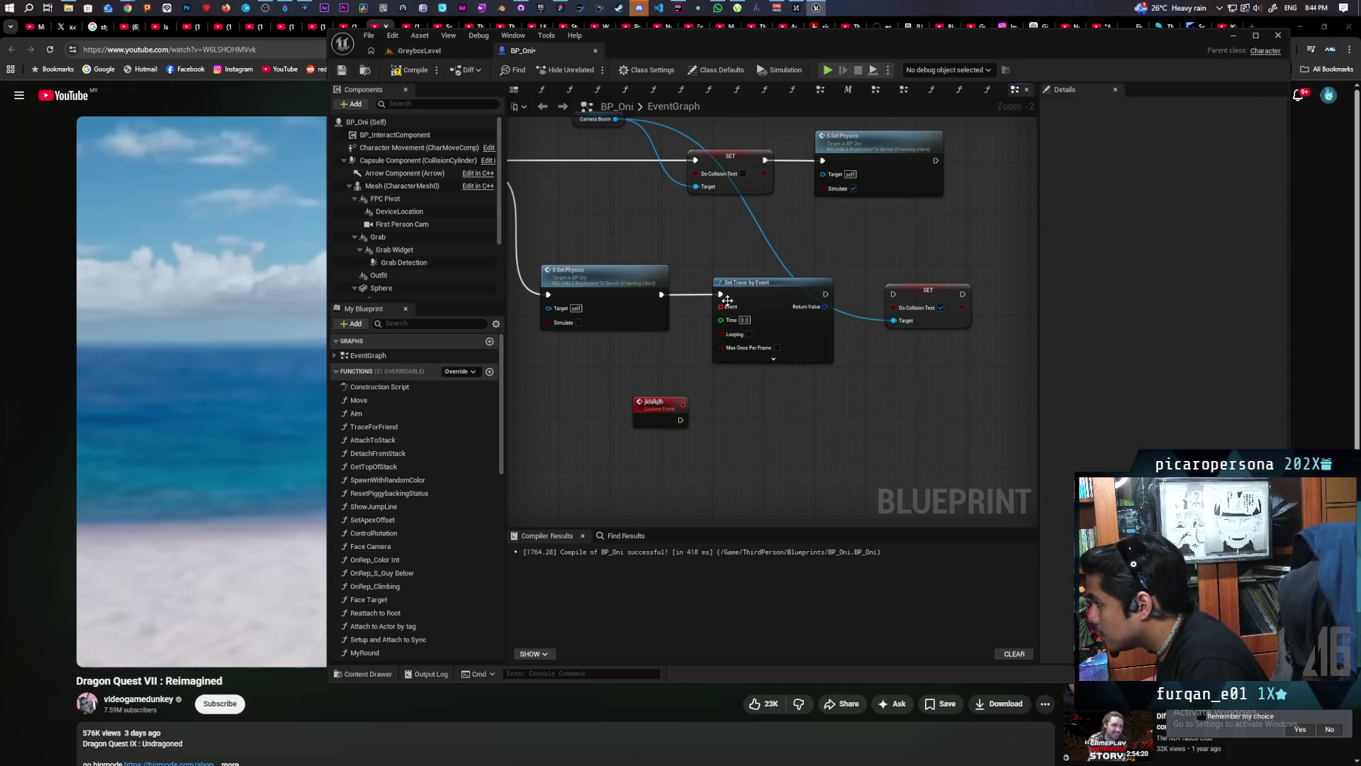
Step: Wire a Do Collision Test SET to the custom event and give the timer 0.5 seconds
mouse_move(725, 307)
left_mouse_down()
mouse_move(706, 400)
mouse_move(682, 408)
mouse_move(763, 426)
left_mouse_up()
key("ctrl+v")
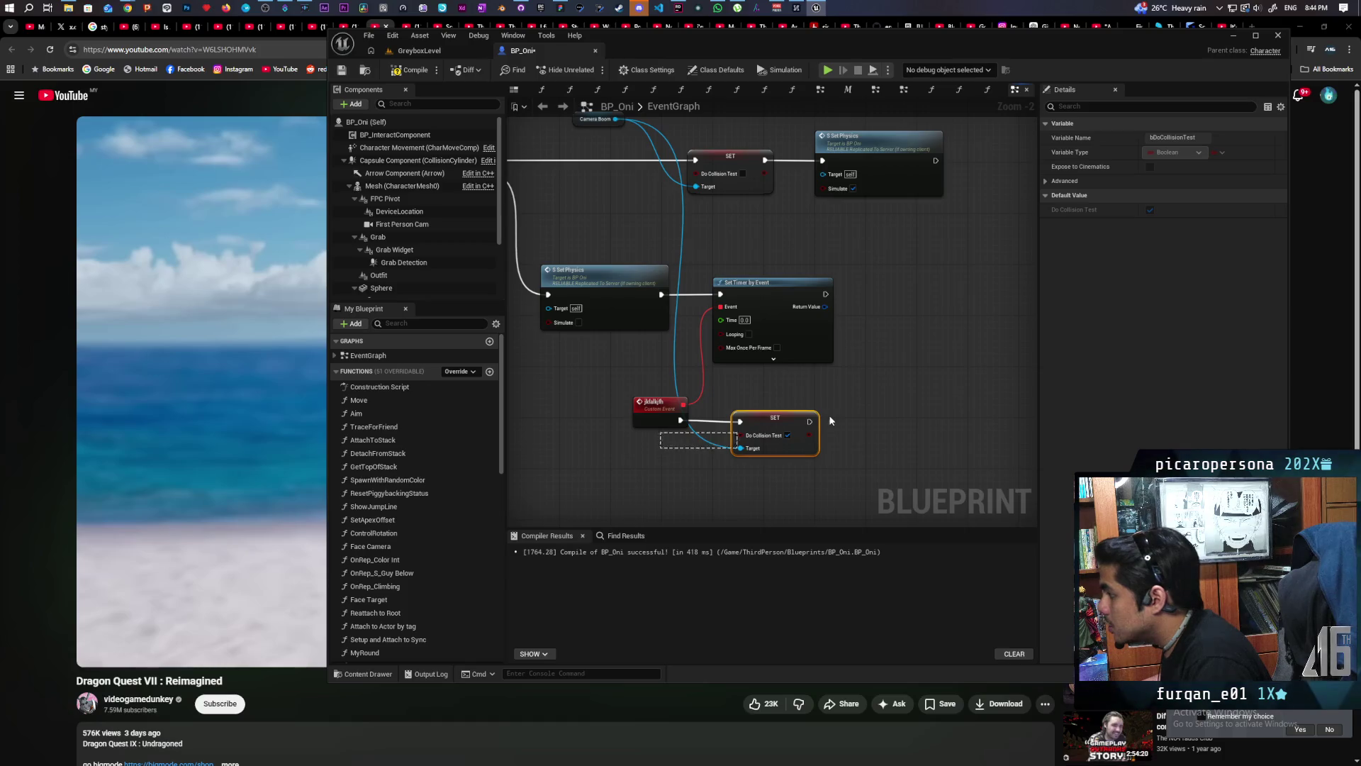
scroll(829, 299, "up", 2)
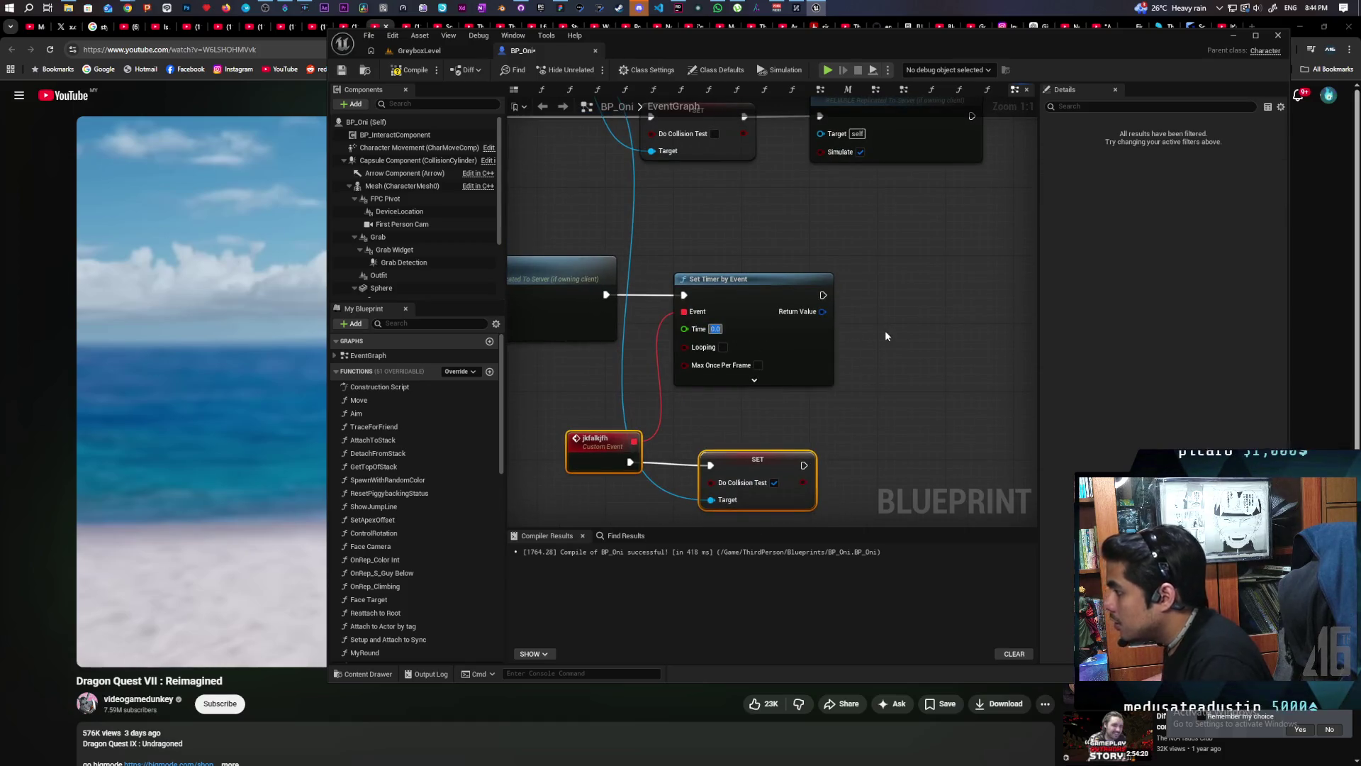
type(".5")
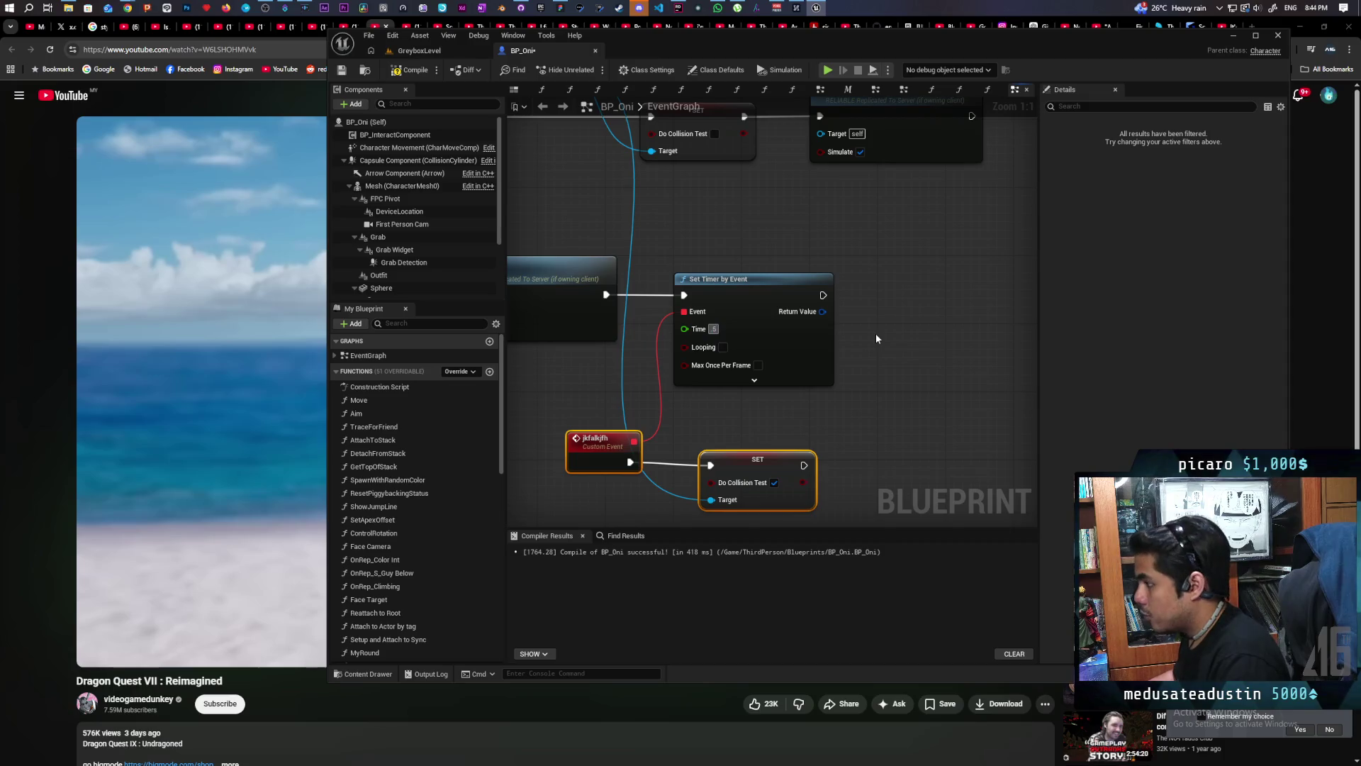
left_click(876, 333)
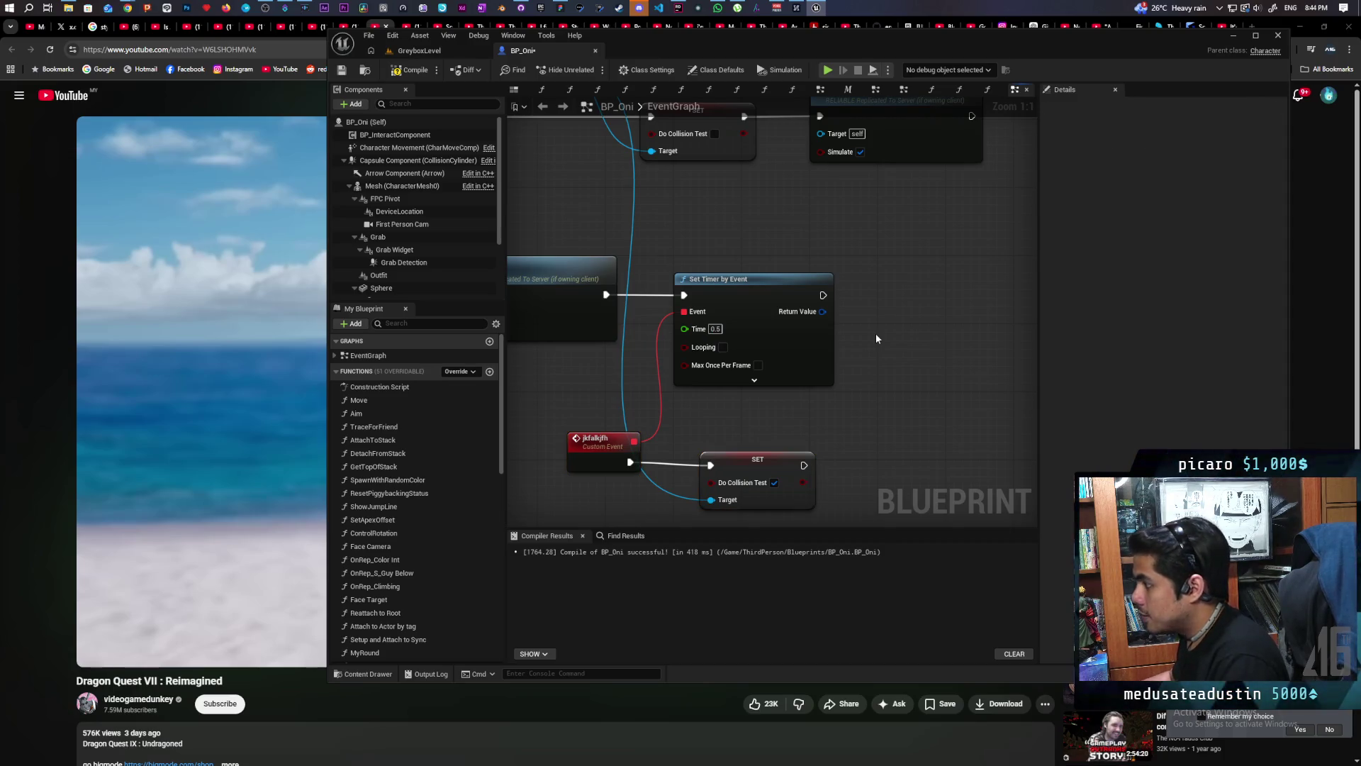
scroll(875, 339, "down", 2)
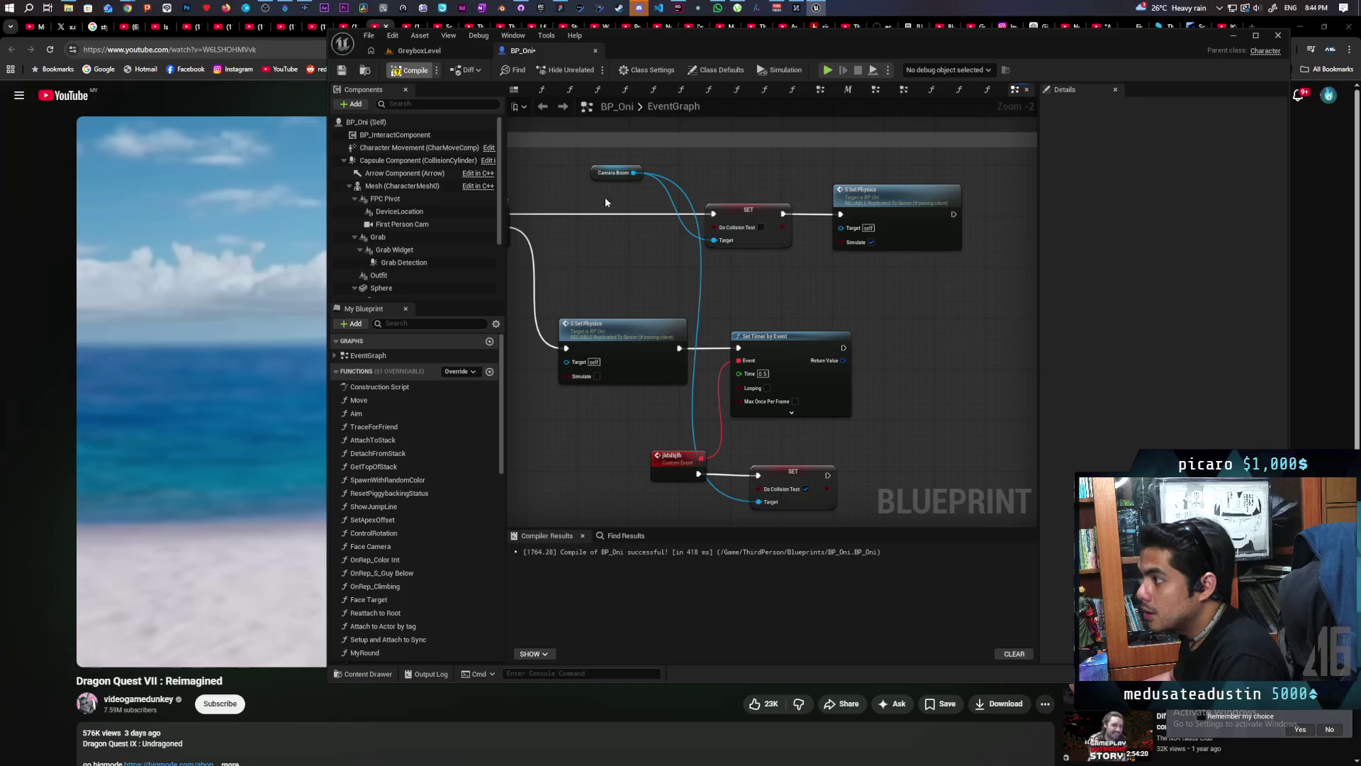
left_click_drag(806, 294, 880, 288)
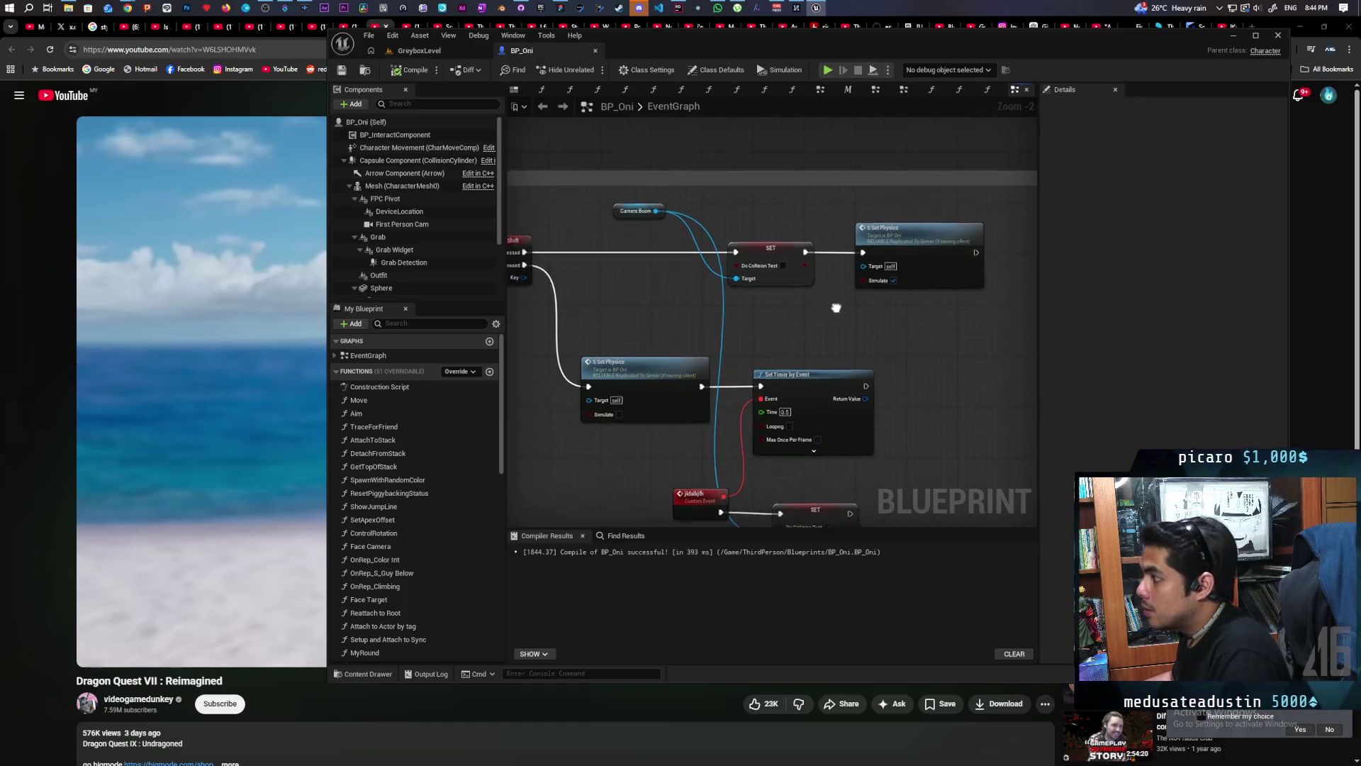
Step: Insert Clear and Invalidate Timer by Handle between Shift Pressed and SET, then recompile
mouse_move(652, 259)
left_mouse_down()
mouse_move(882, 343)
mouse_move(887, 319)
left_mouse_up()
type("clear")
key("Return")
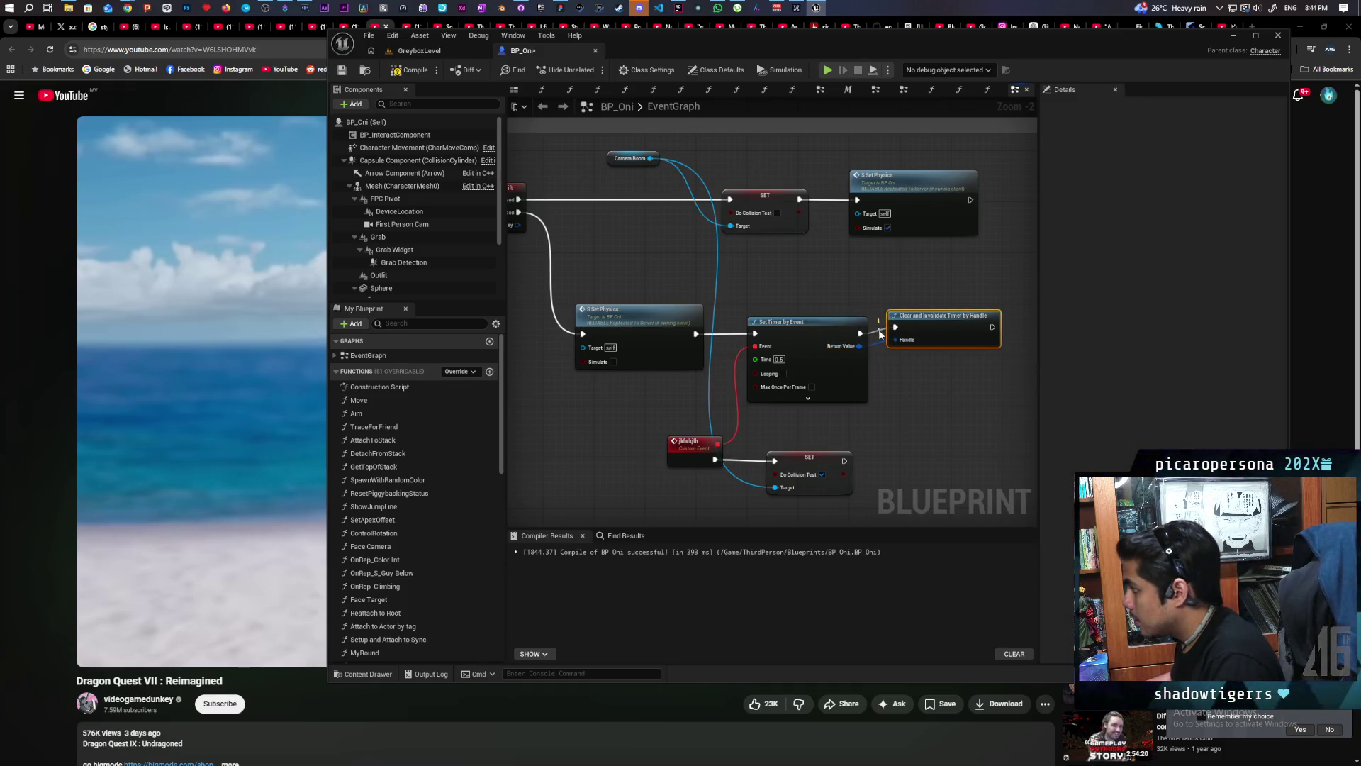
left_click_drag(907, 334, 623, 204)
left_click_drag(519, 199, 576, 201)
left_click_drag(671, 199, 734, 200)
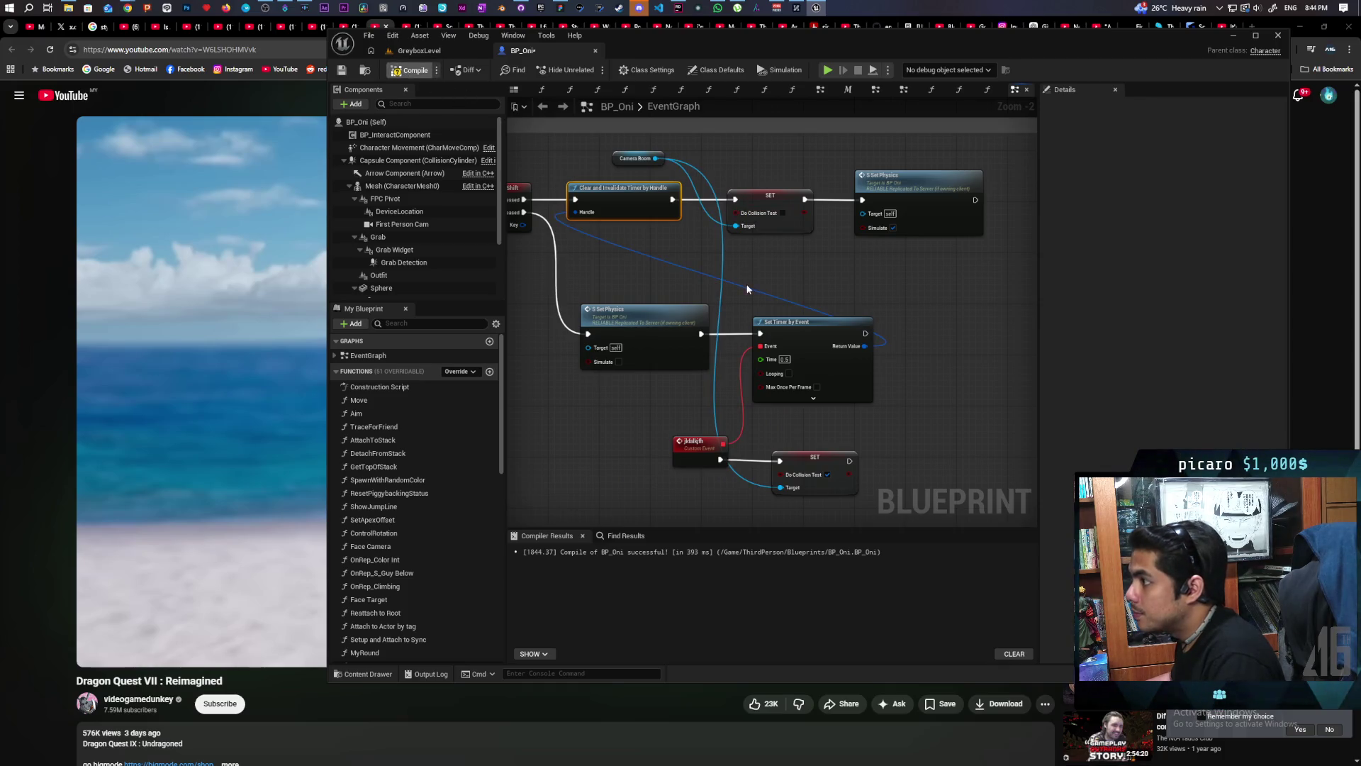
key("F7")
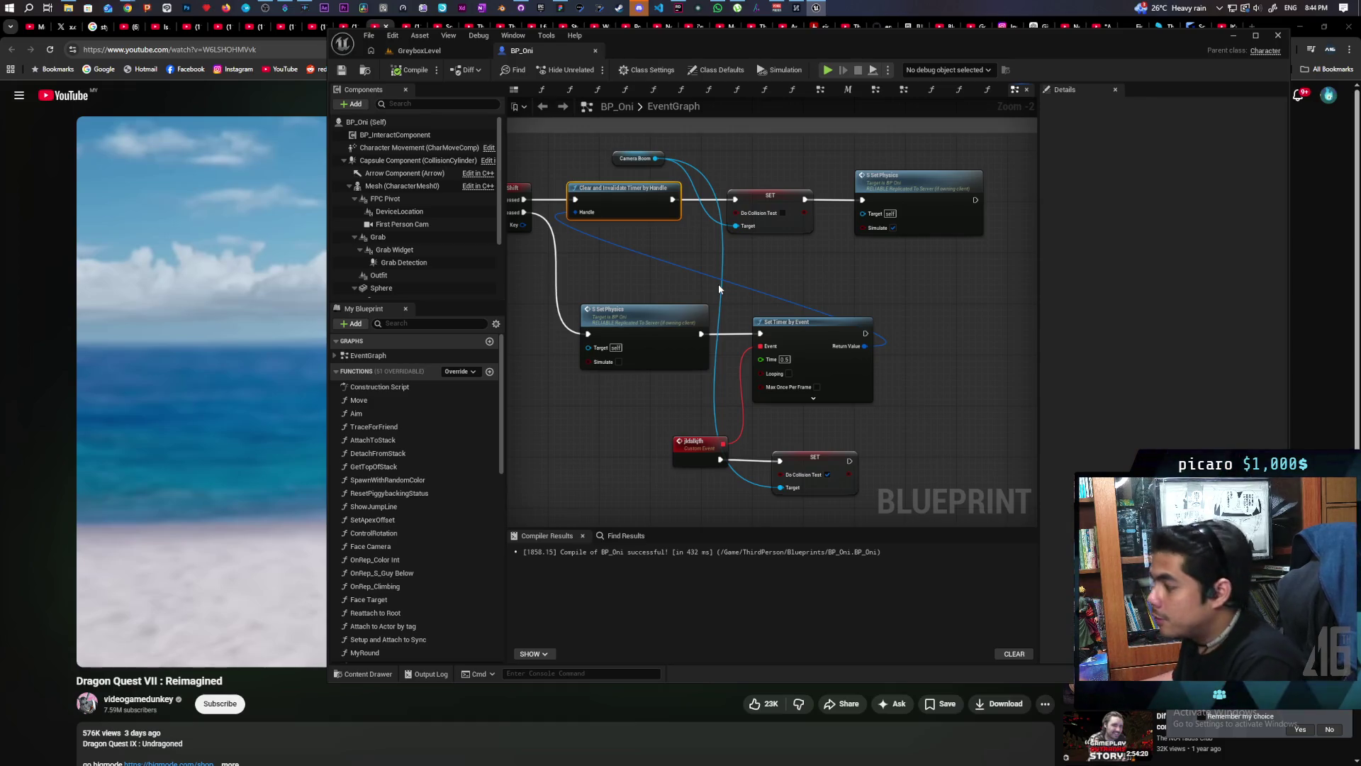
scroll(718, 284, "down", 2)
scroll(719, 390, "up", 1)
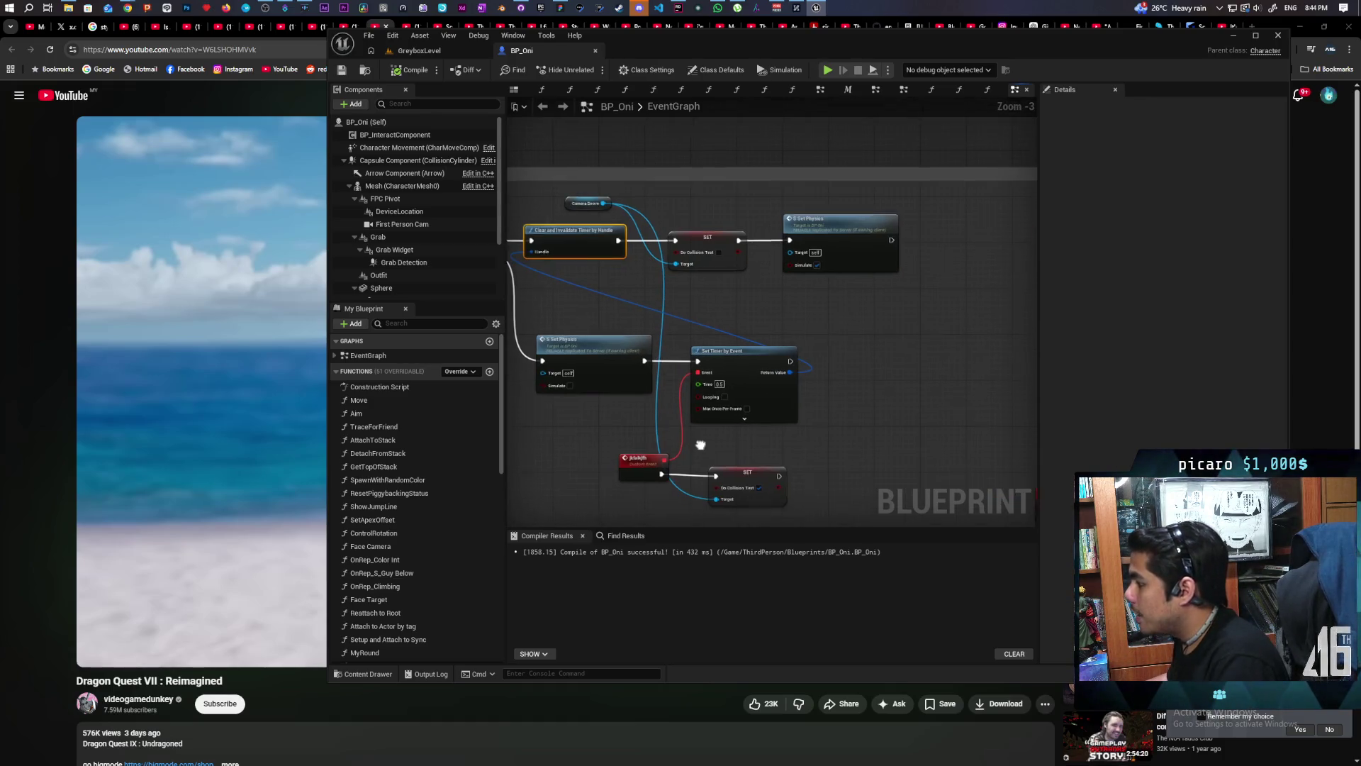
scroll(719, 389, "down", 2)
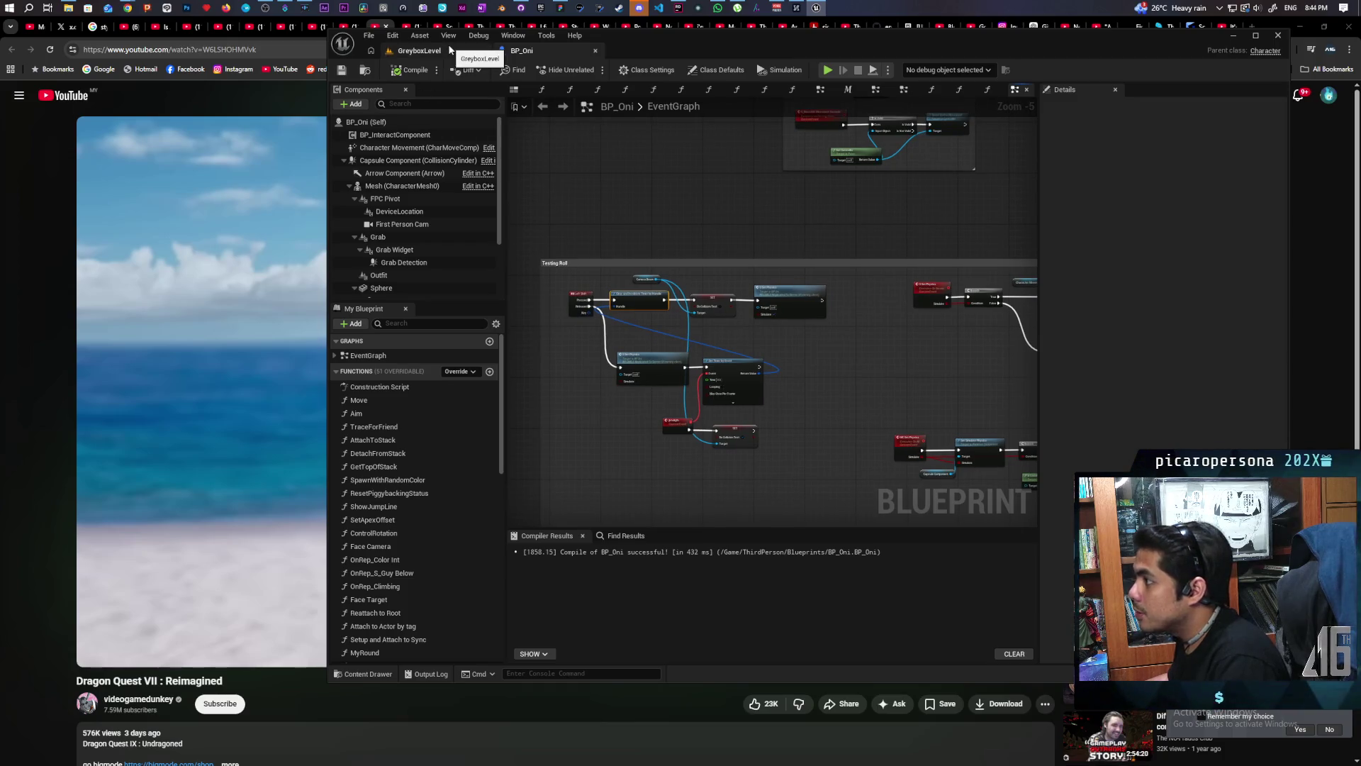
scroll(794, 397, "up", 2)
mouse_move(793, 393)
left_mouse_down()
mouse_move(945, 383)
mouse_move(883, 381)
left_mouse_up()
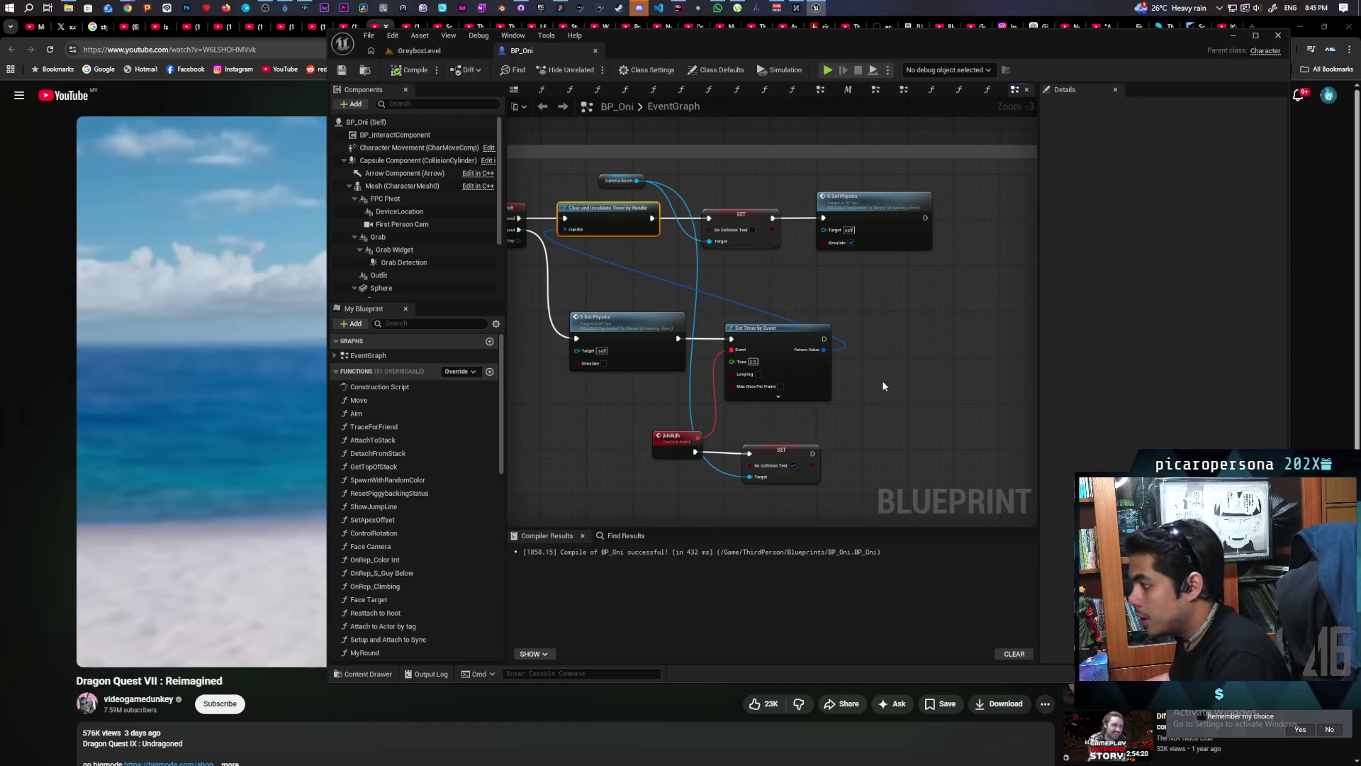
Step: Add a Jump node and call it after Set Timer by Event
right_click(883, 352)
type("jump")
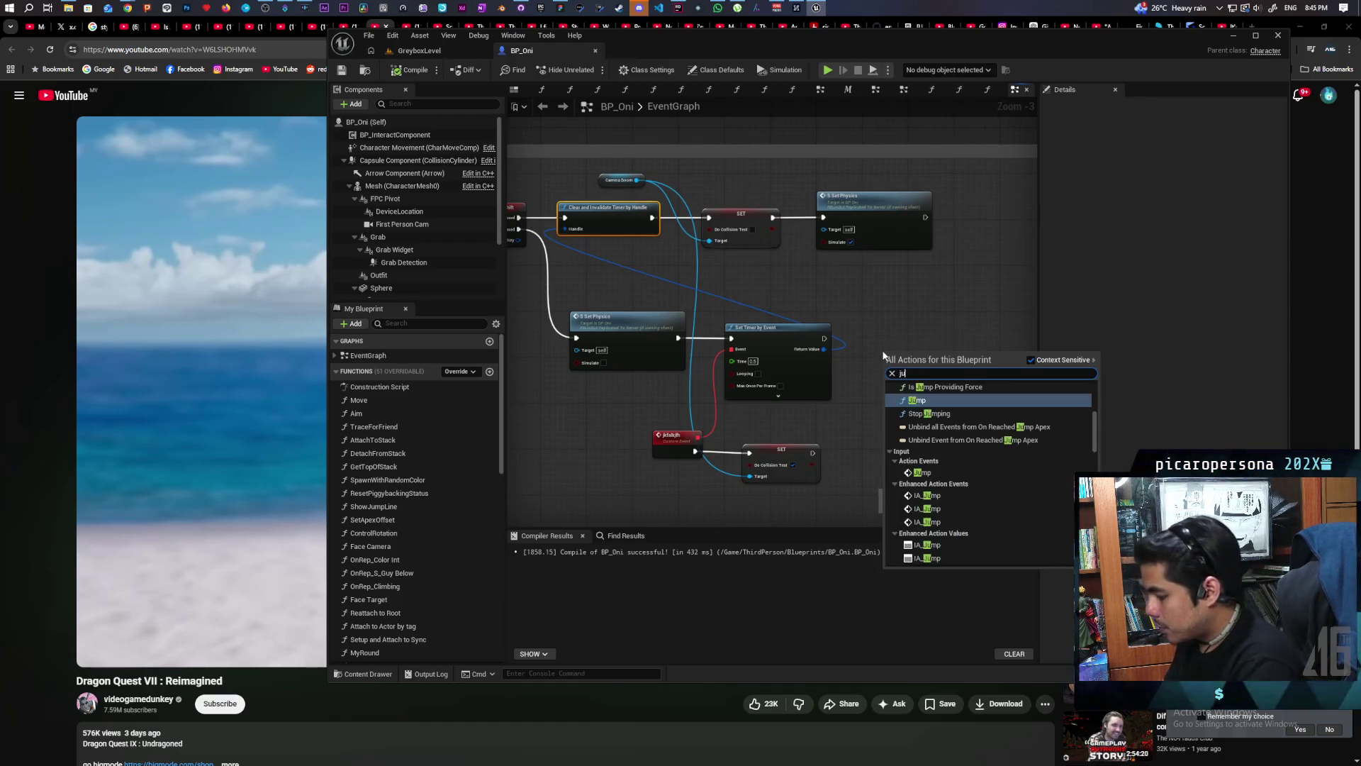
key("Return")
mouse_move(825, 339)
left_mouse_down()
mouse_move(890, 369)
mouse_move(900, 335)
left_mouse_up()
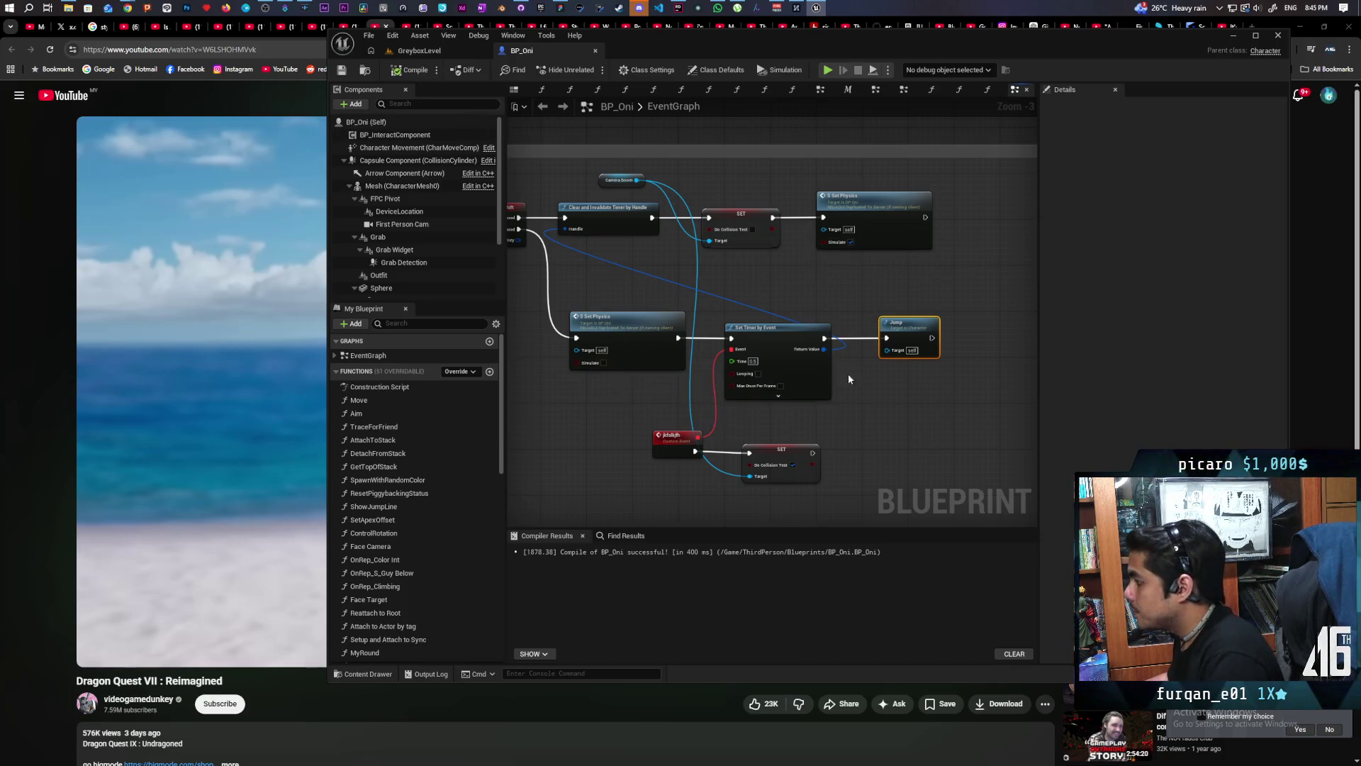
Step: Search the blueprint for Jump, find its references, then switch to GreyboxLevel
key("ctrl+f")
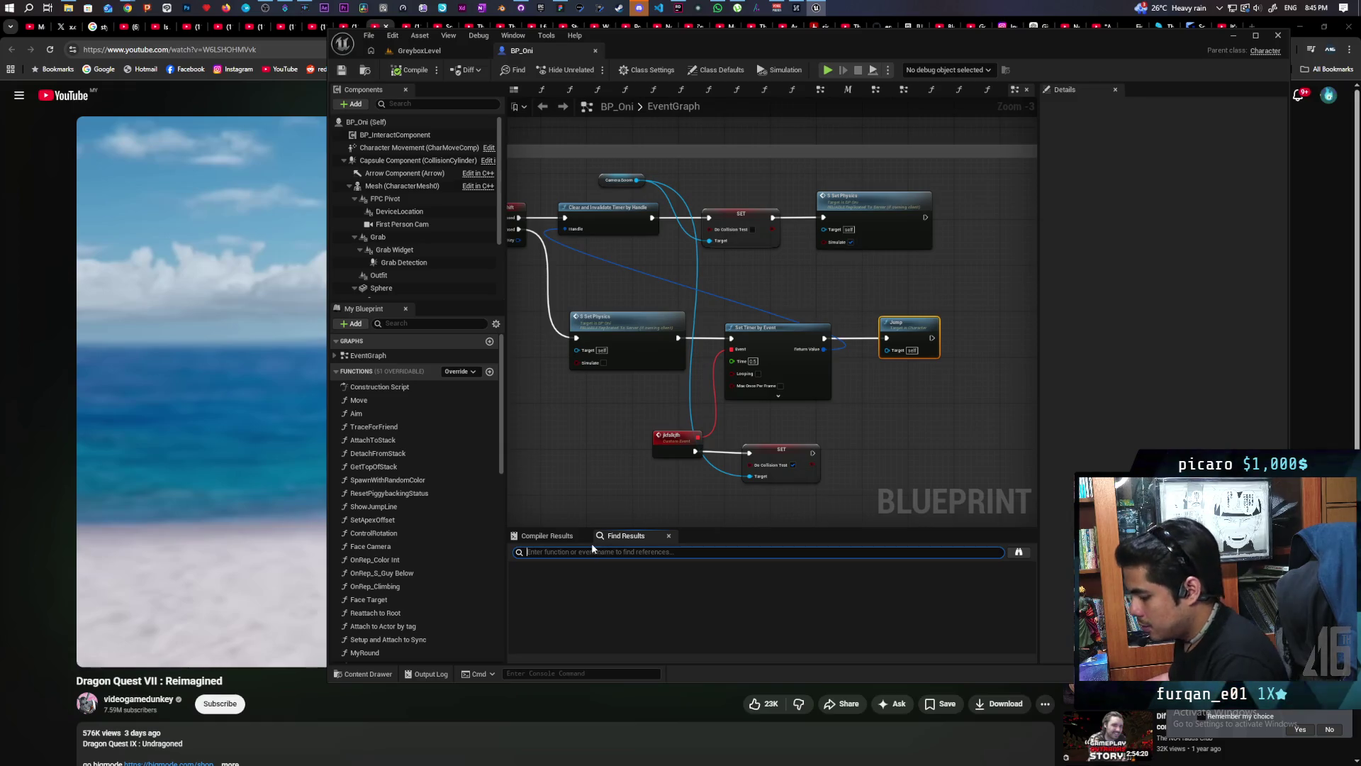
type("h")
key("Return")
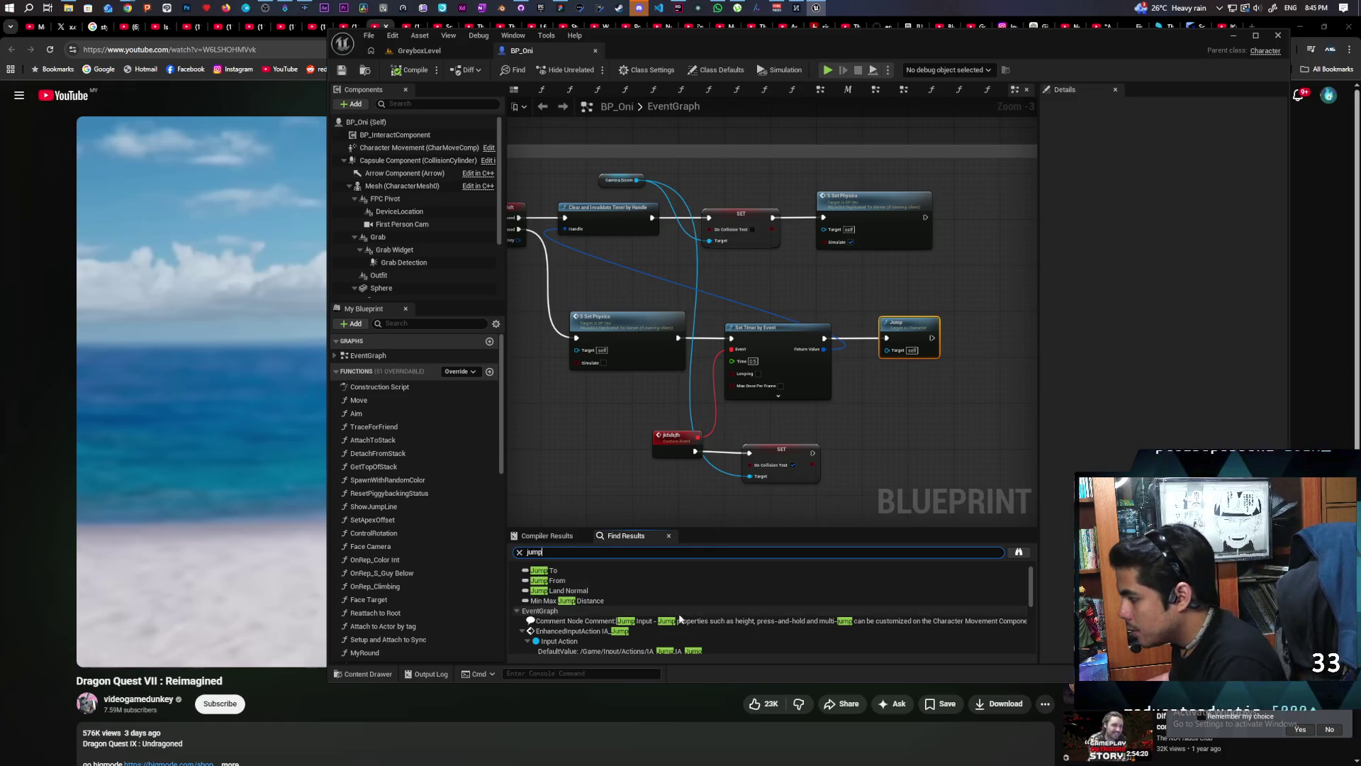
right_click(915, 331)
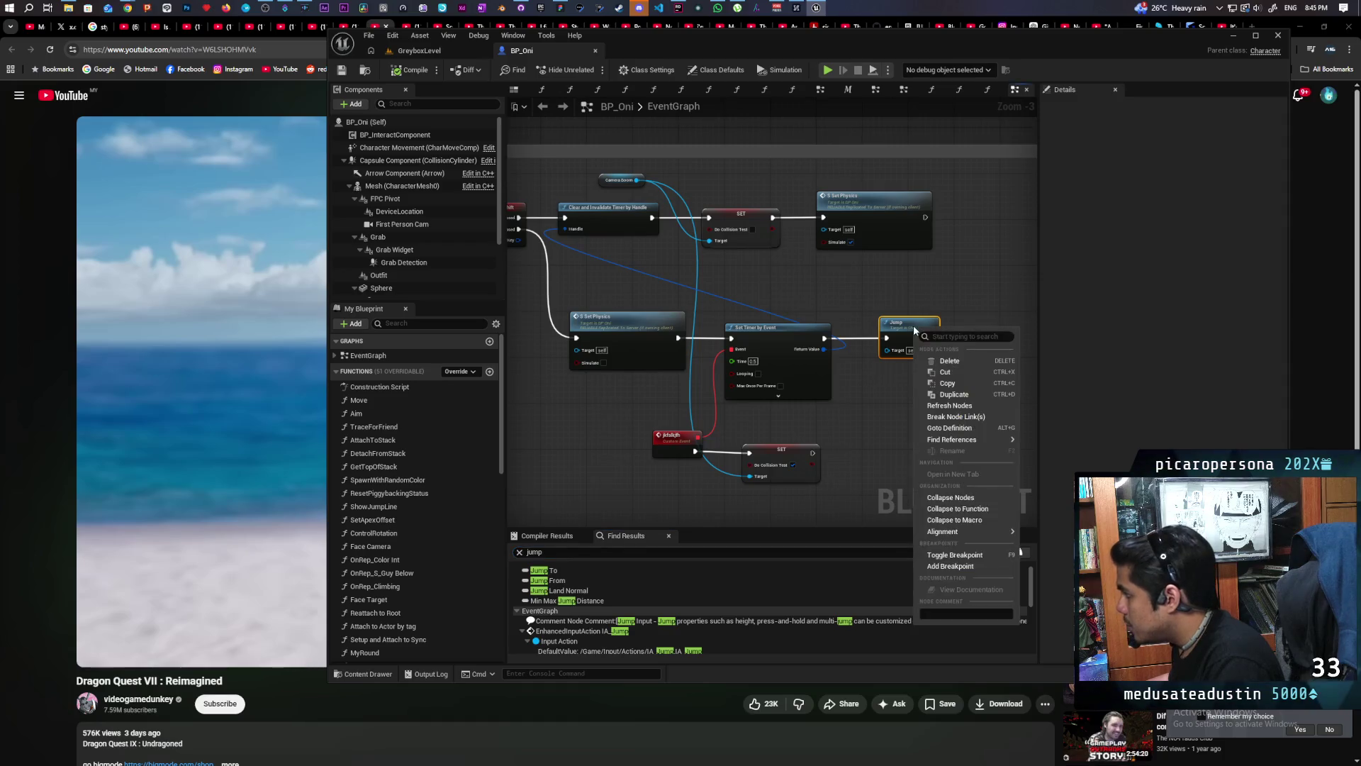
mouse_move(958, 439)
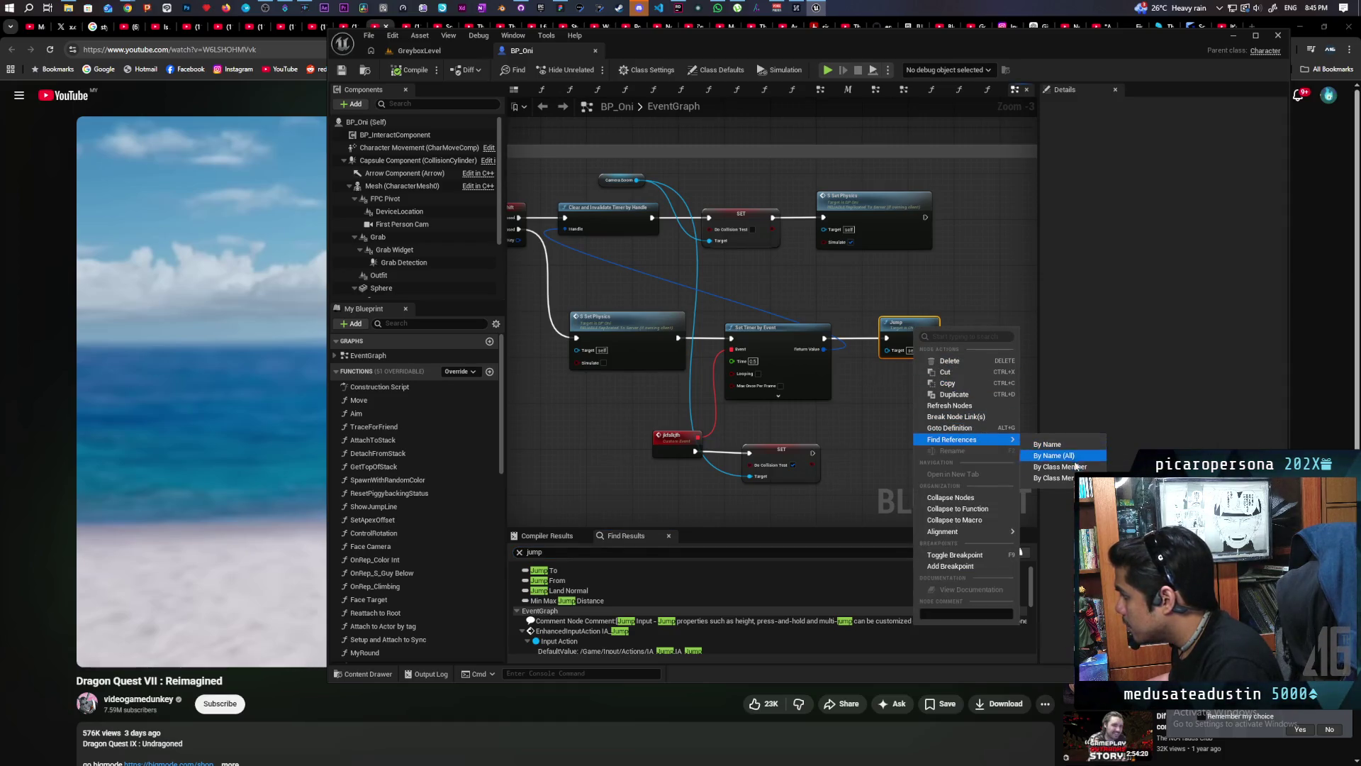
left_click(1078, 467)
left_click(542, 581)
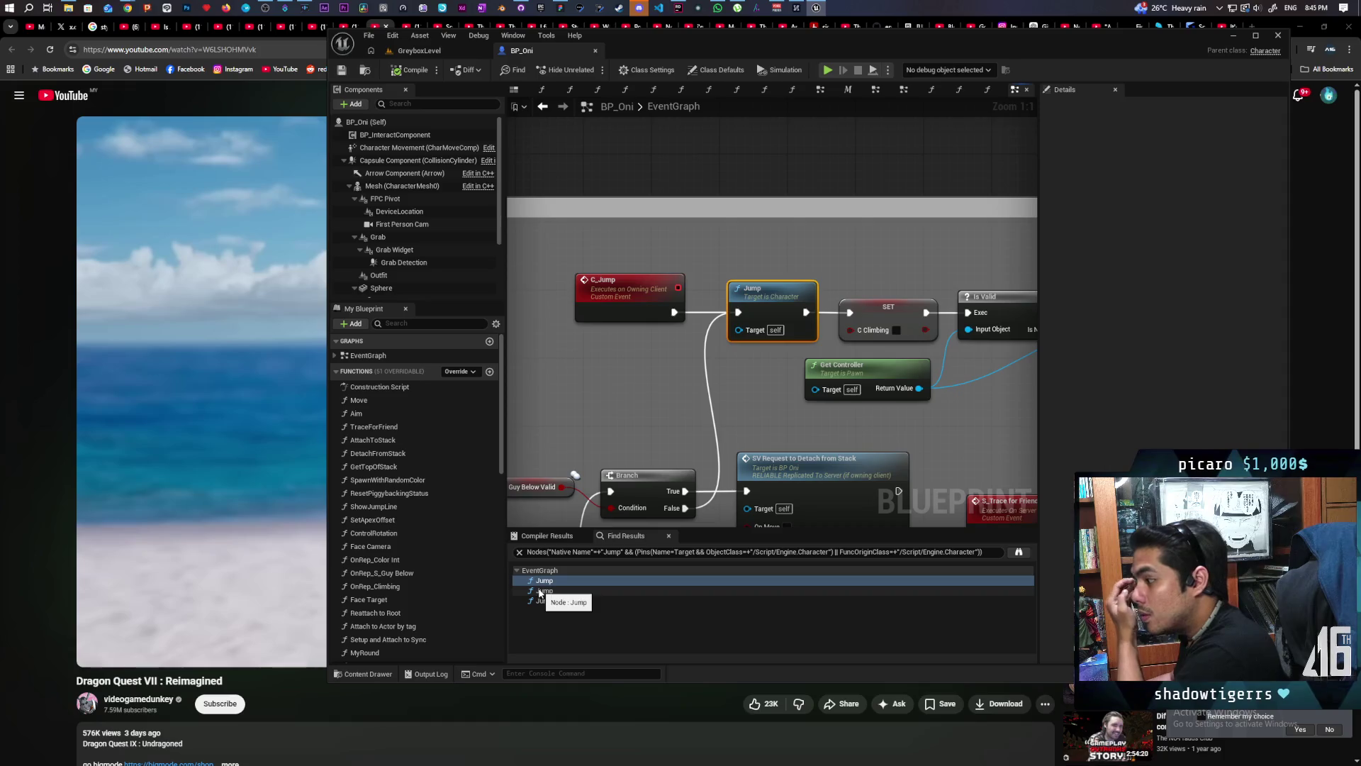
scroll(883, 263, "down", 1)
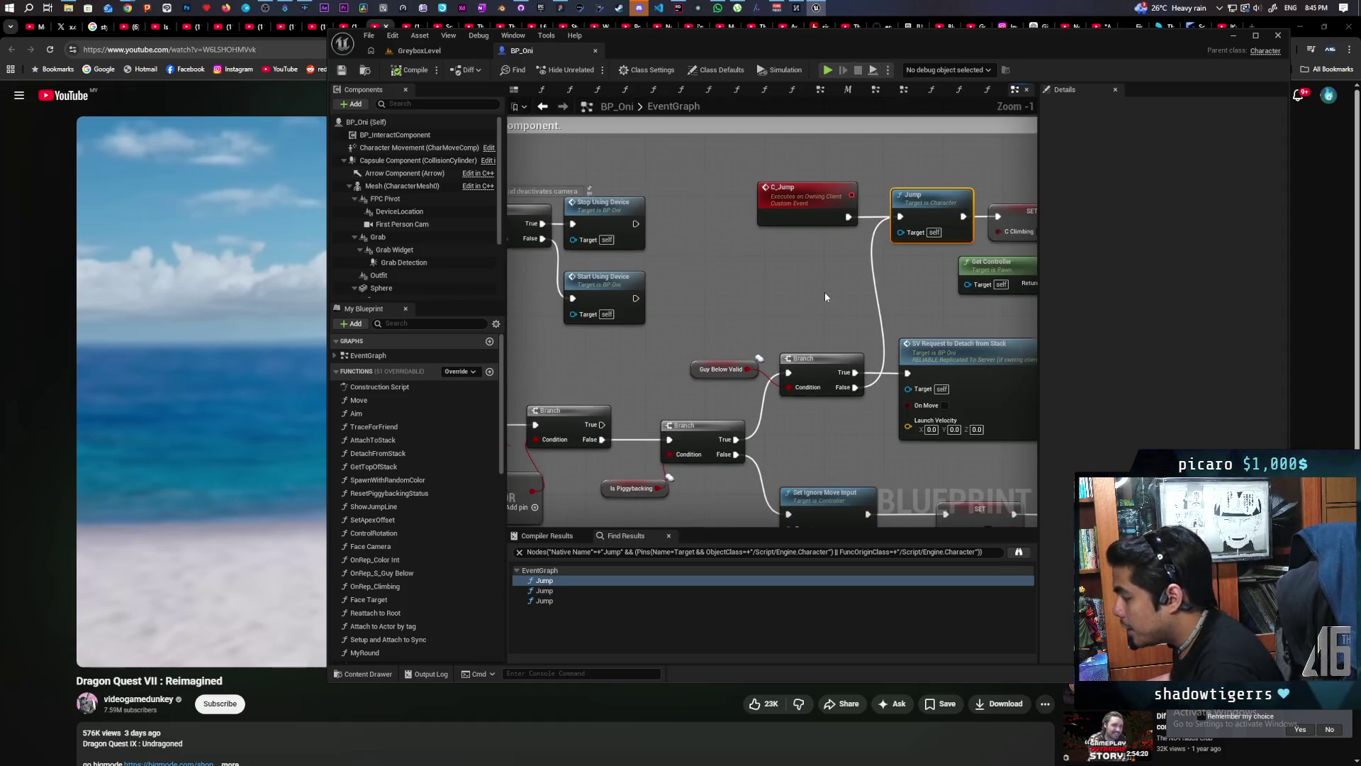
scroll(824, 297, "down", 2)
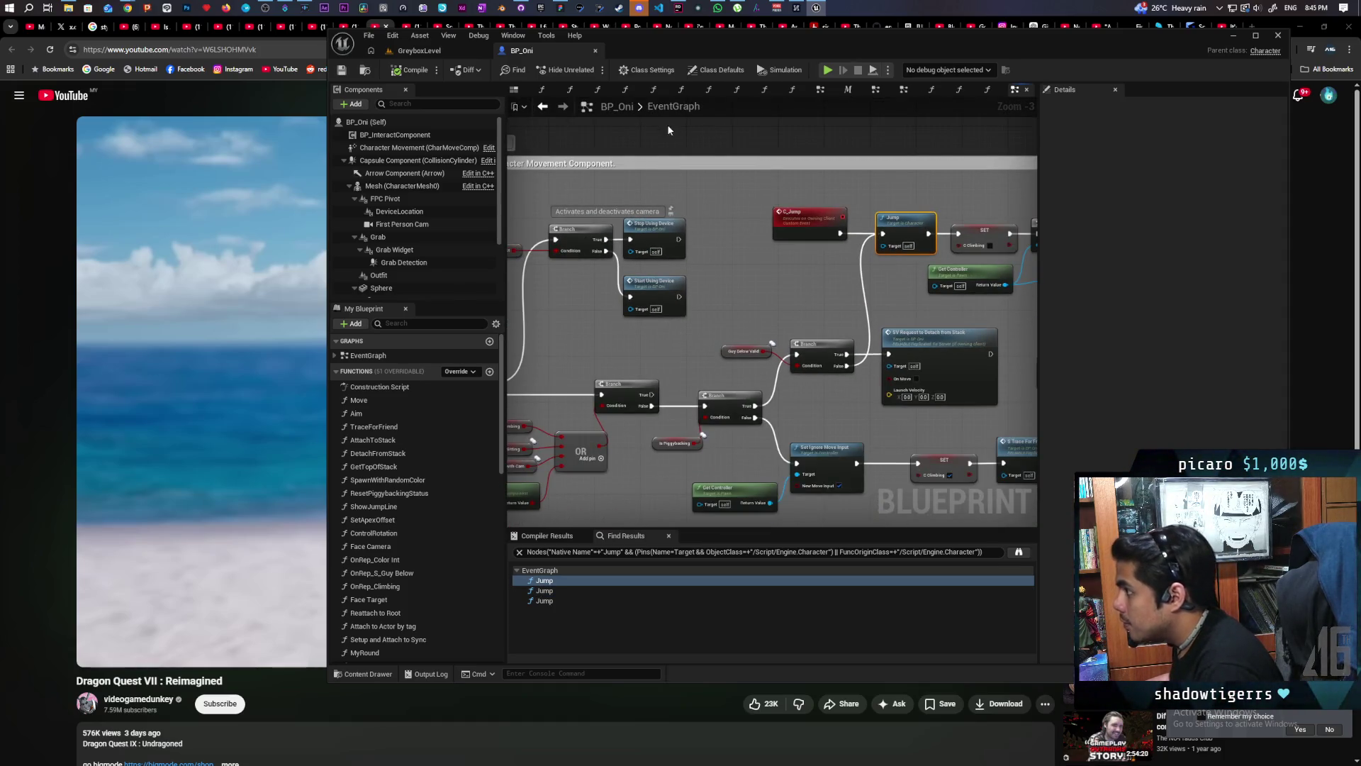
left_click(415, 51)
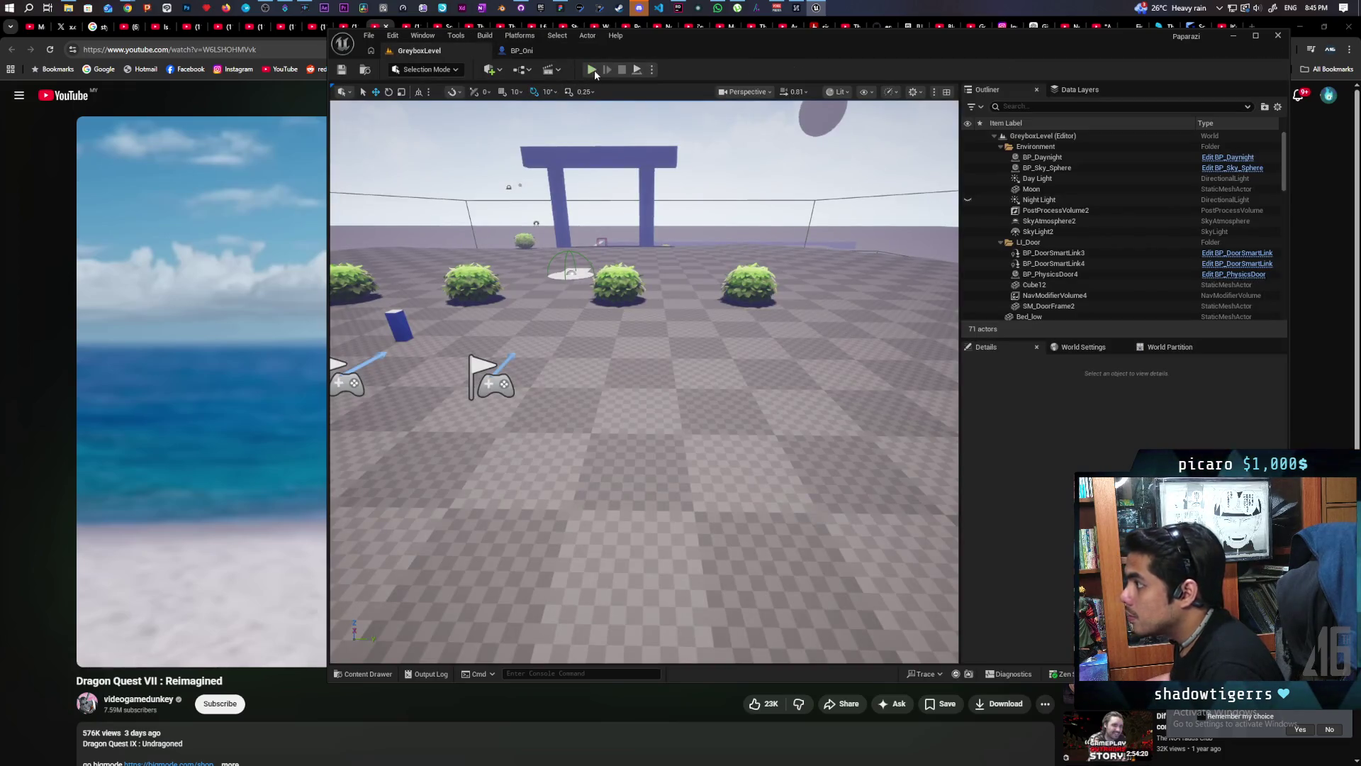
Step: Start a two-client play session (Alt+P) and walk the character toward the gate and bushes with W/A
key("alt+p")
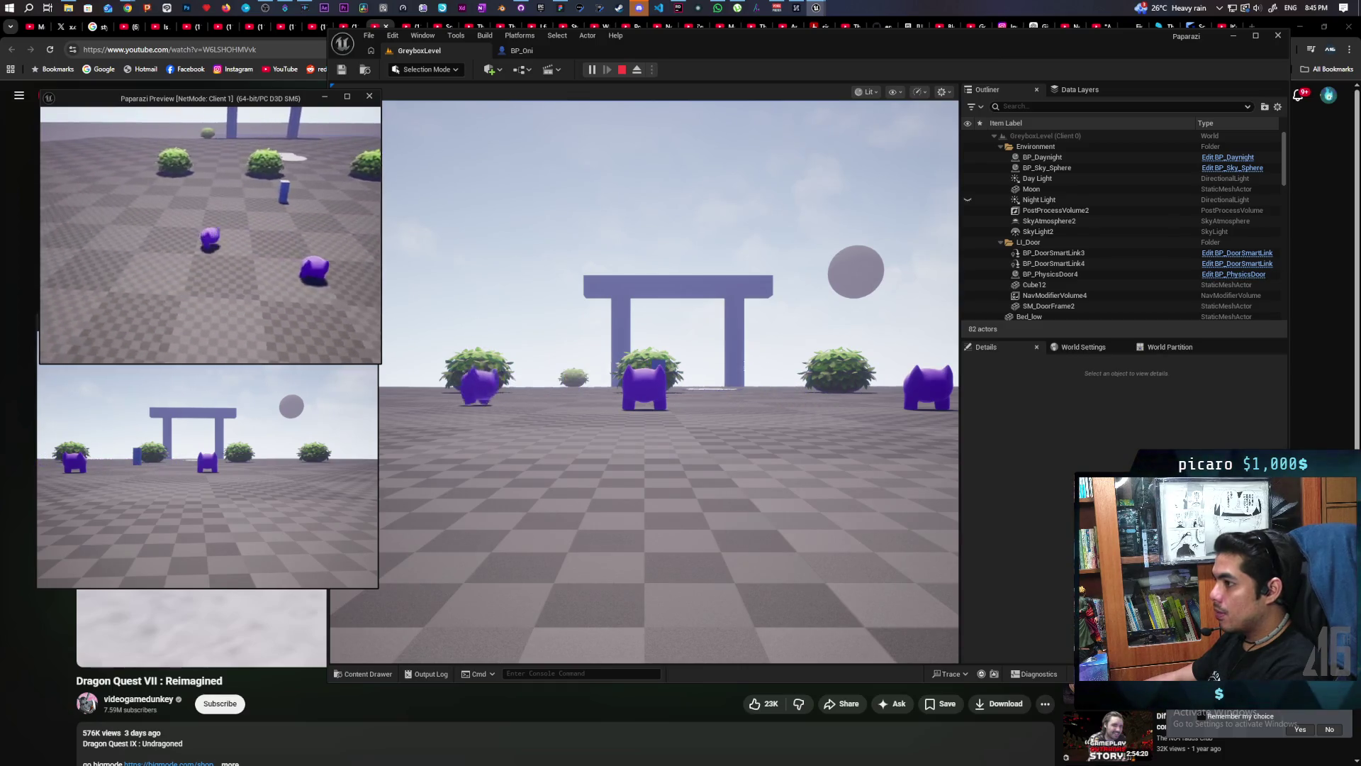
left_click(670, 480)
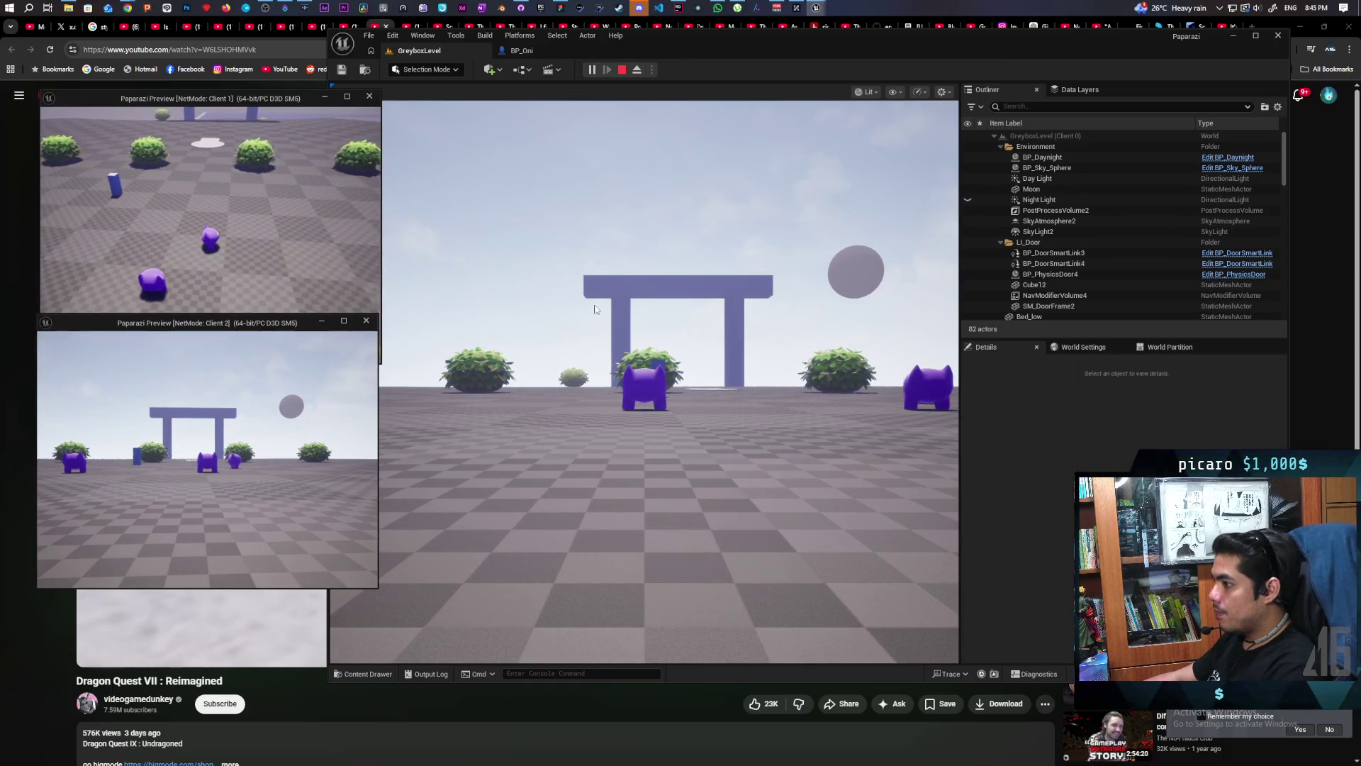
key("w")
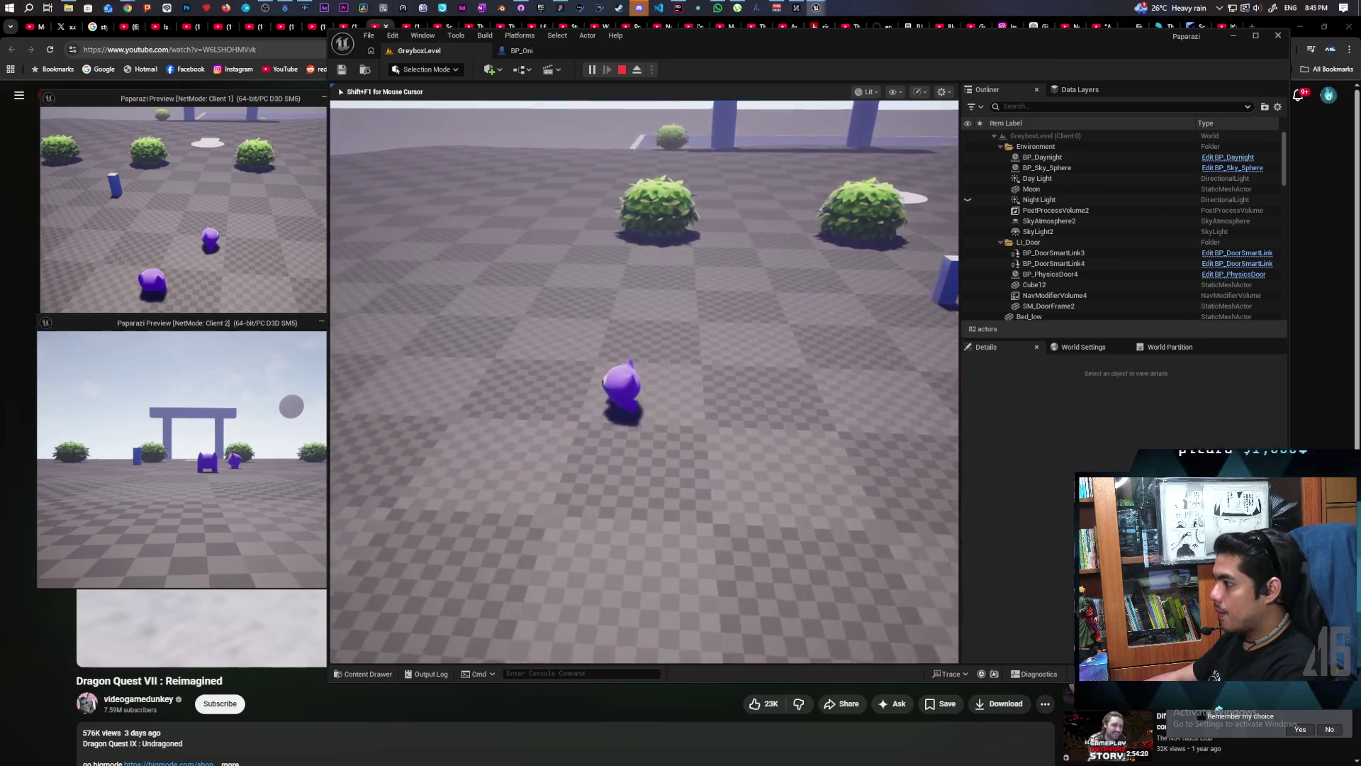
key("w")
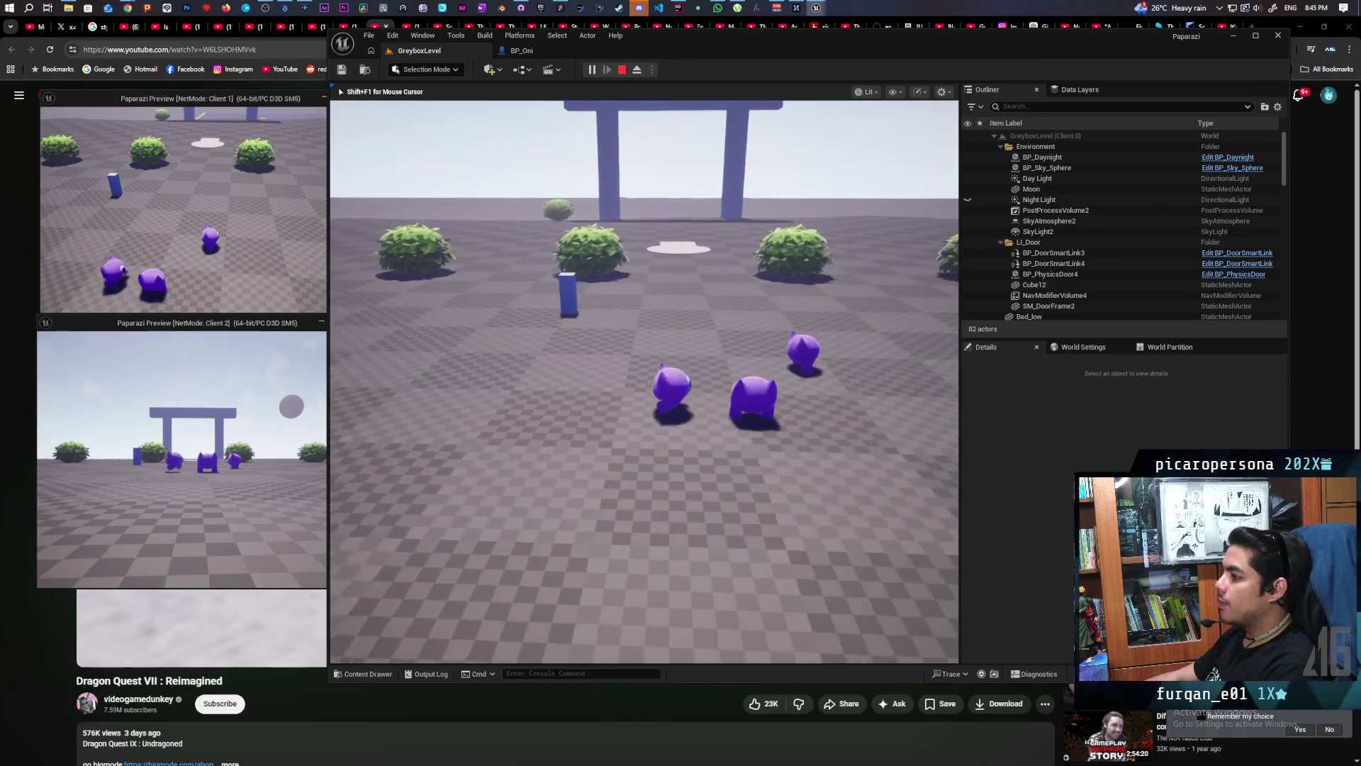
key("w")
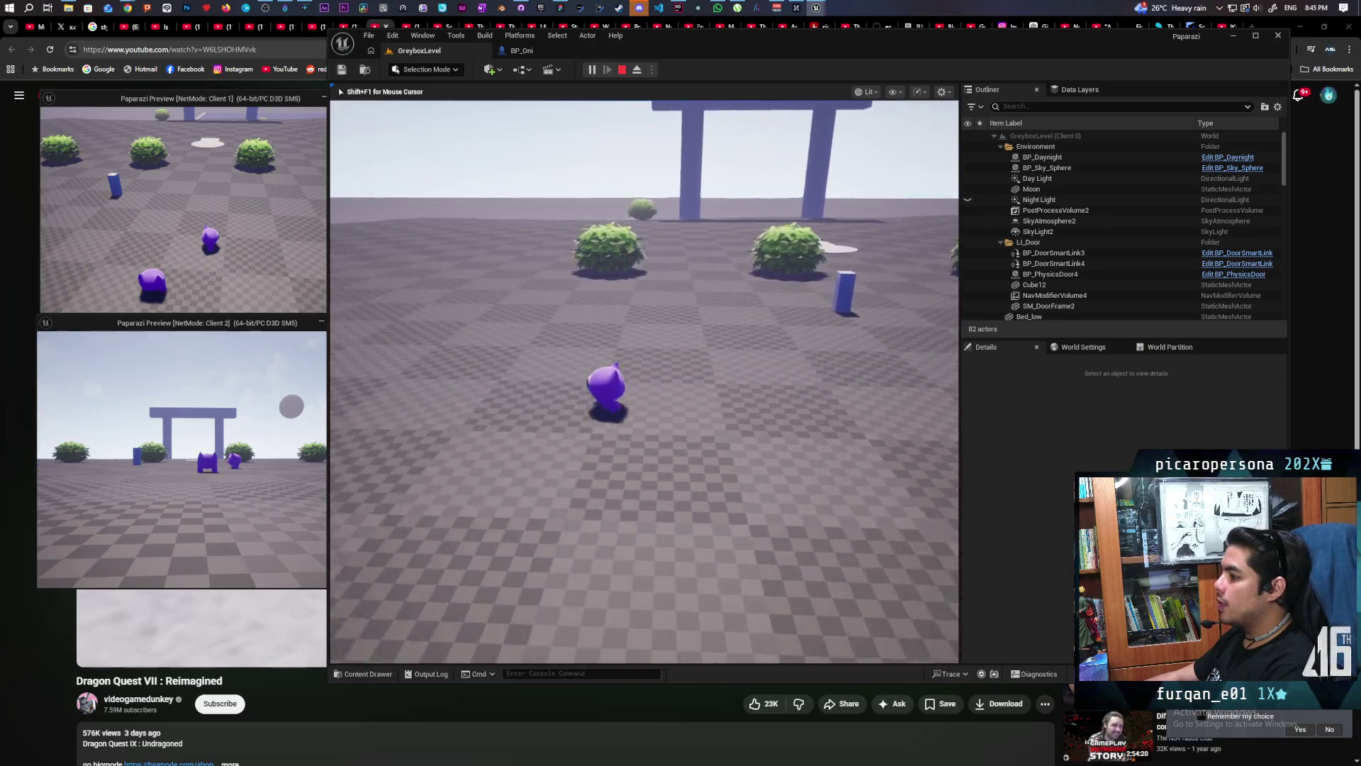
key("a")
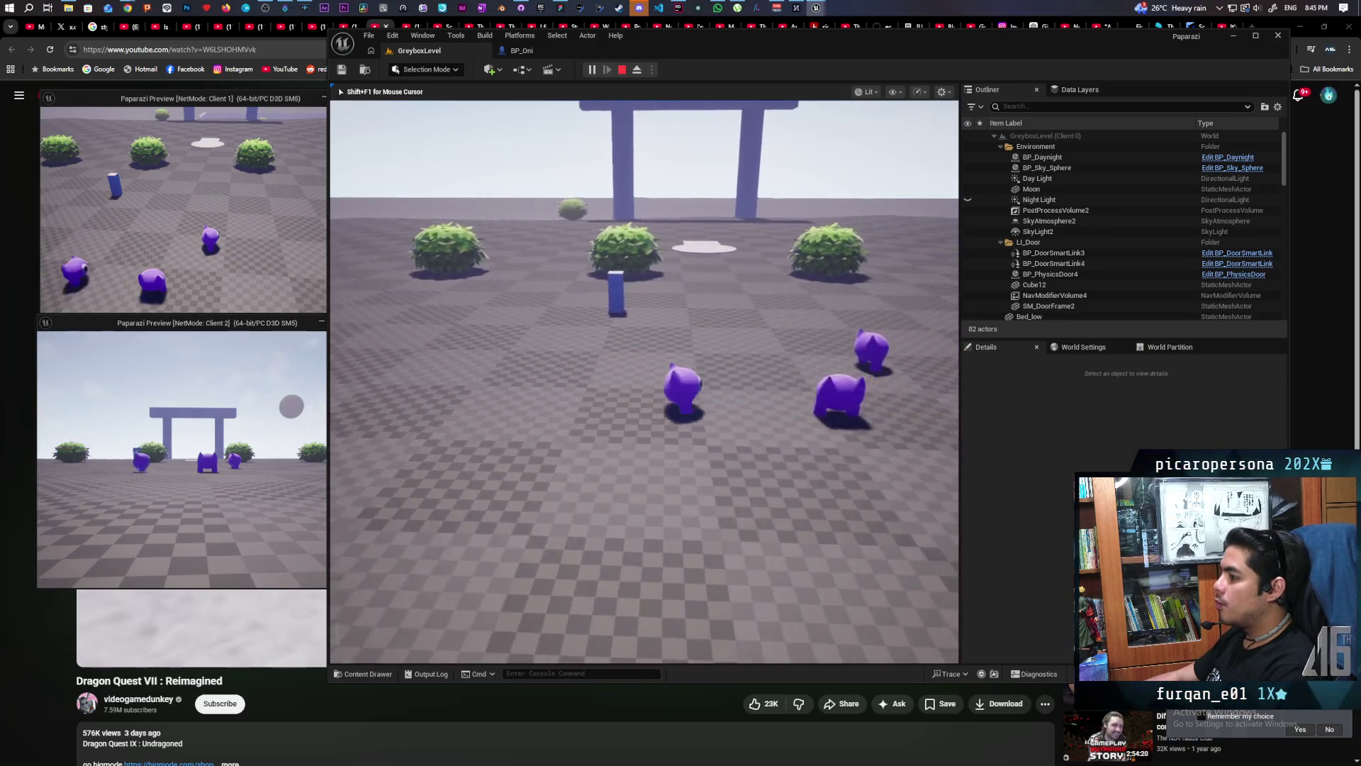
key("w")
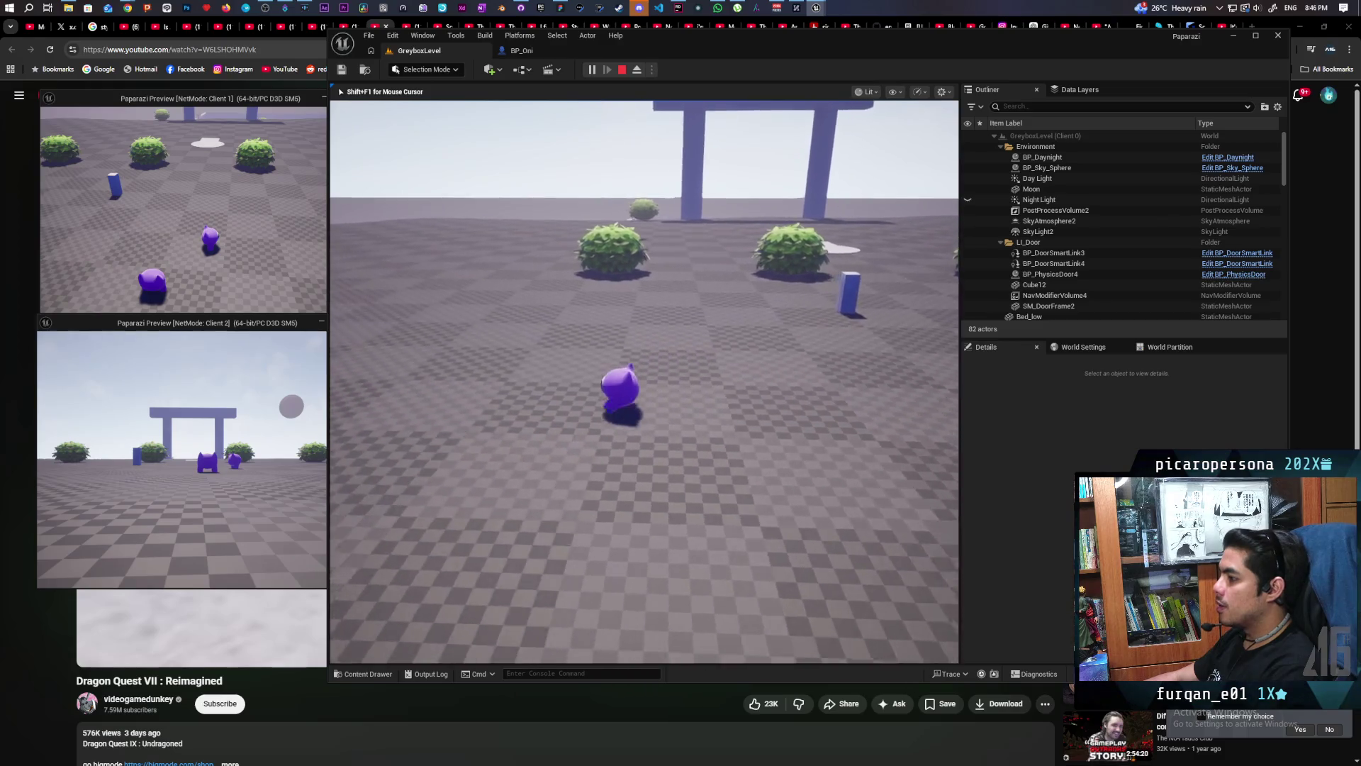
key("w")
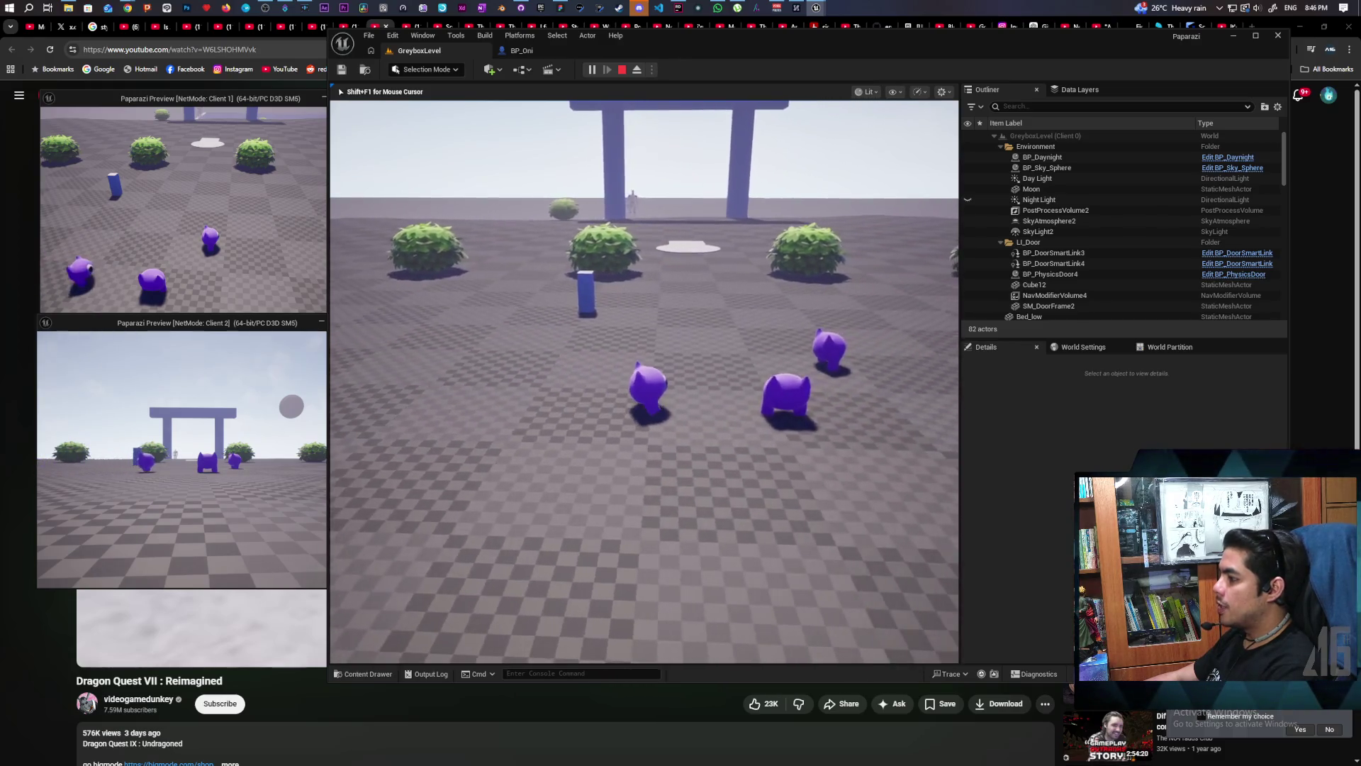